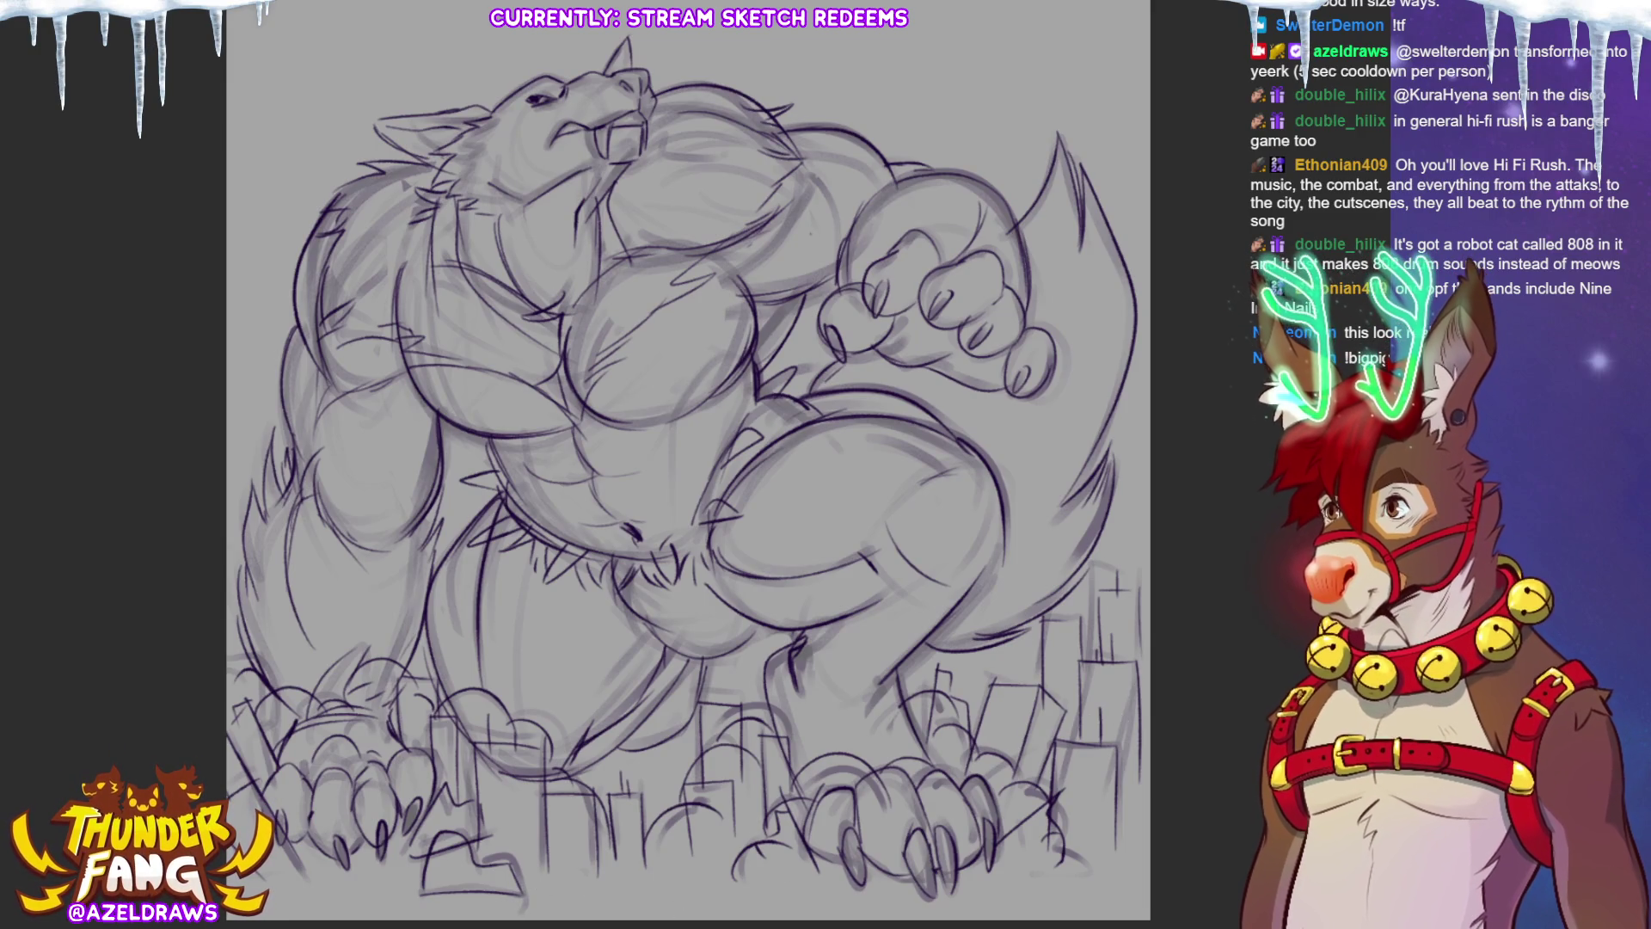
Step: Draw a ground line and a right-edge building, then hide the grey rough sketch layer
{"action": "left_click_drag", "start_coordinate": [507, 888], "coordinate": [722, 889]}
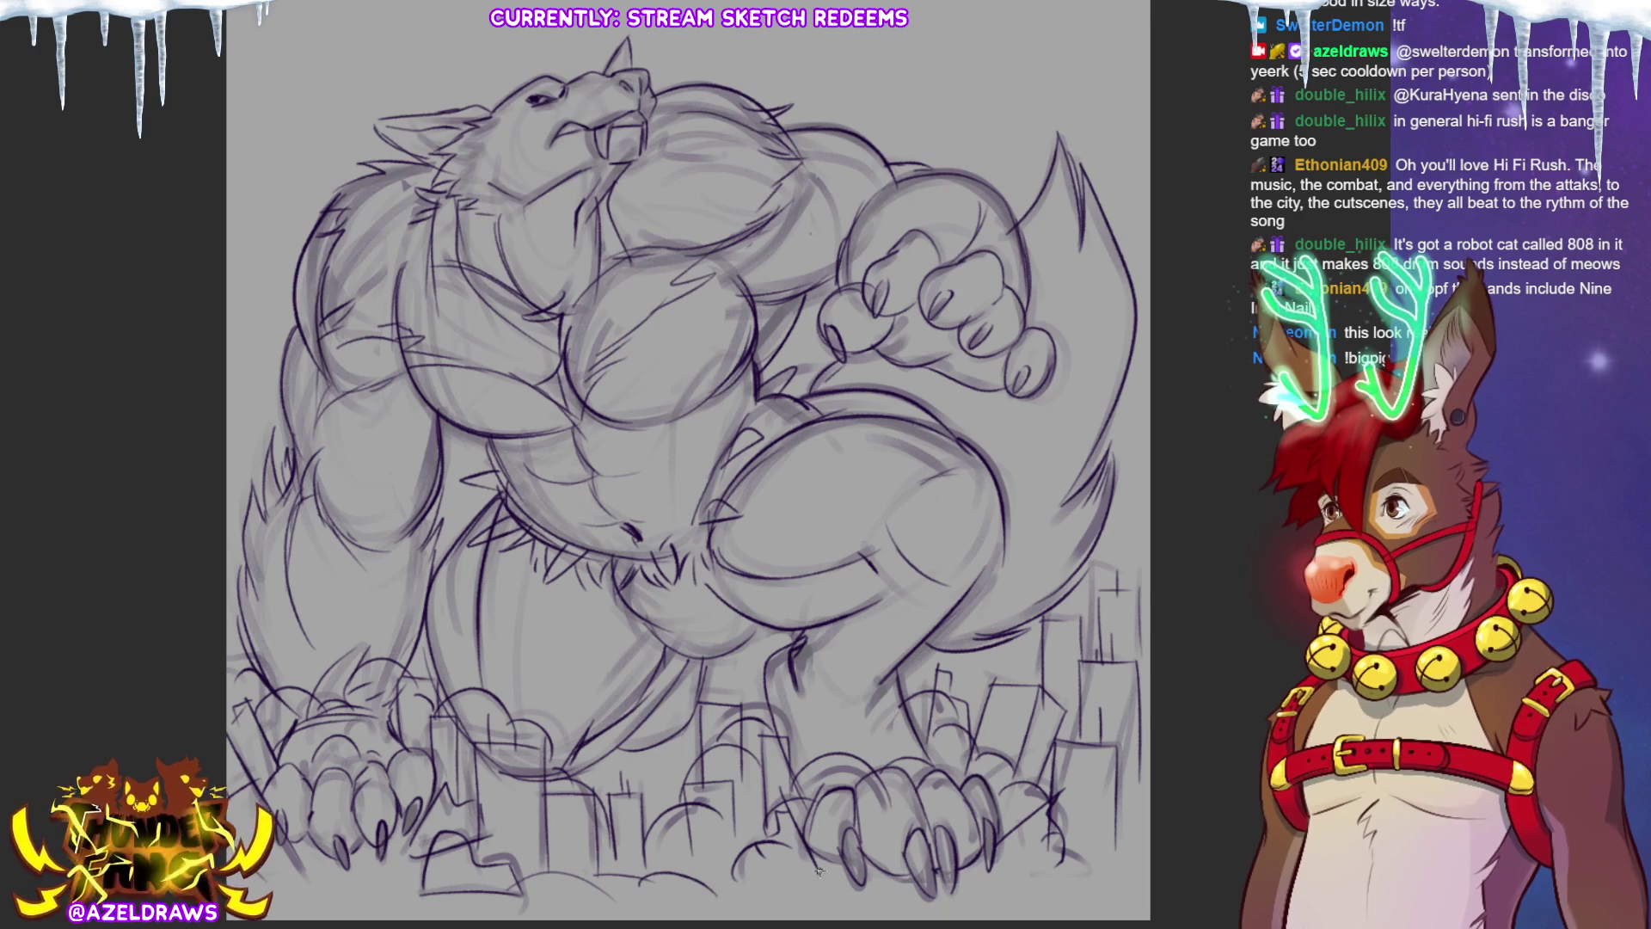
{"action": "mouse_move", "coordinate": [1093, 617]}
{"action": "left_mouse_down"}
{"action": "mouse_move", "coordinate": [1095, 565]}
{"action": "mouse_move", "coordinate": [1121, 564]}
{"action": "left_mouse_up"}
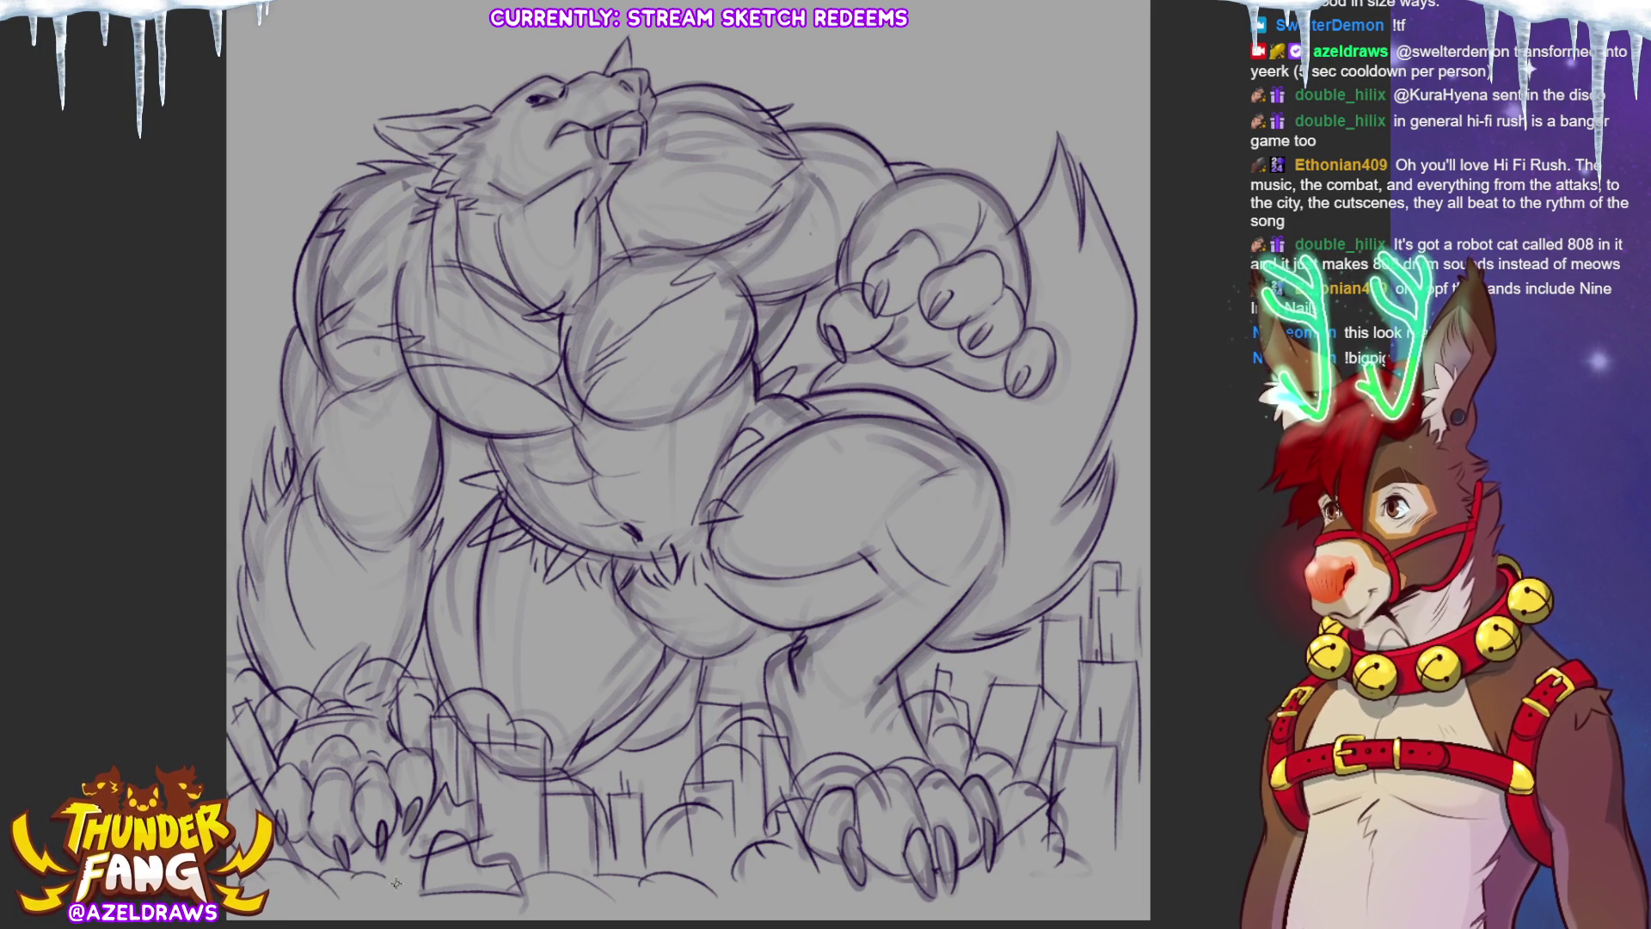
{"action": "key", "text": "ctrl+comma"}
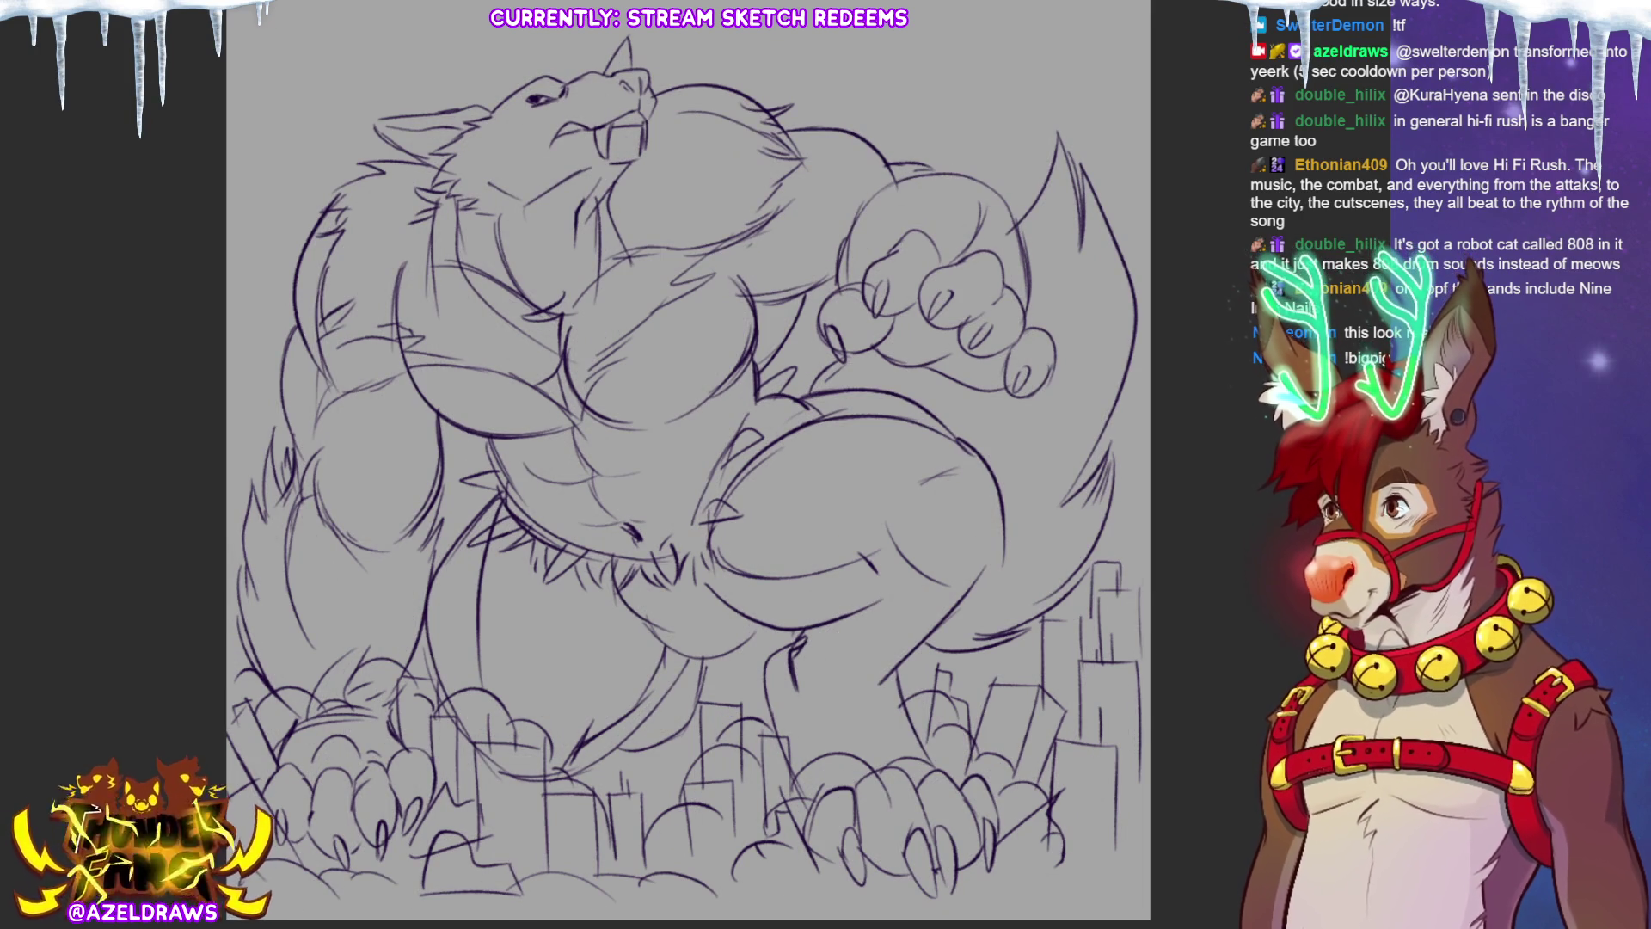
{"action": "key", "text": "ctrl+comma"}
{"action": "key", "text": "ctrl+comma"}
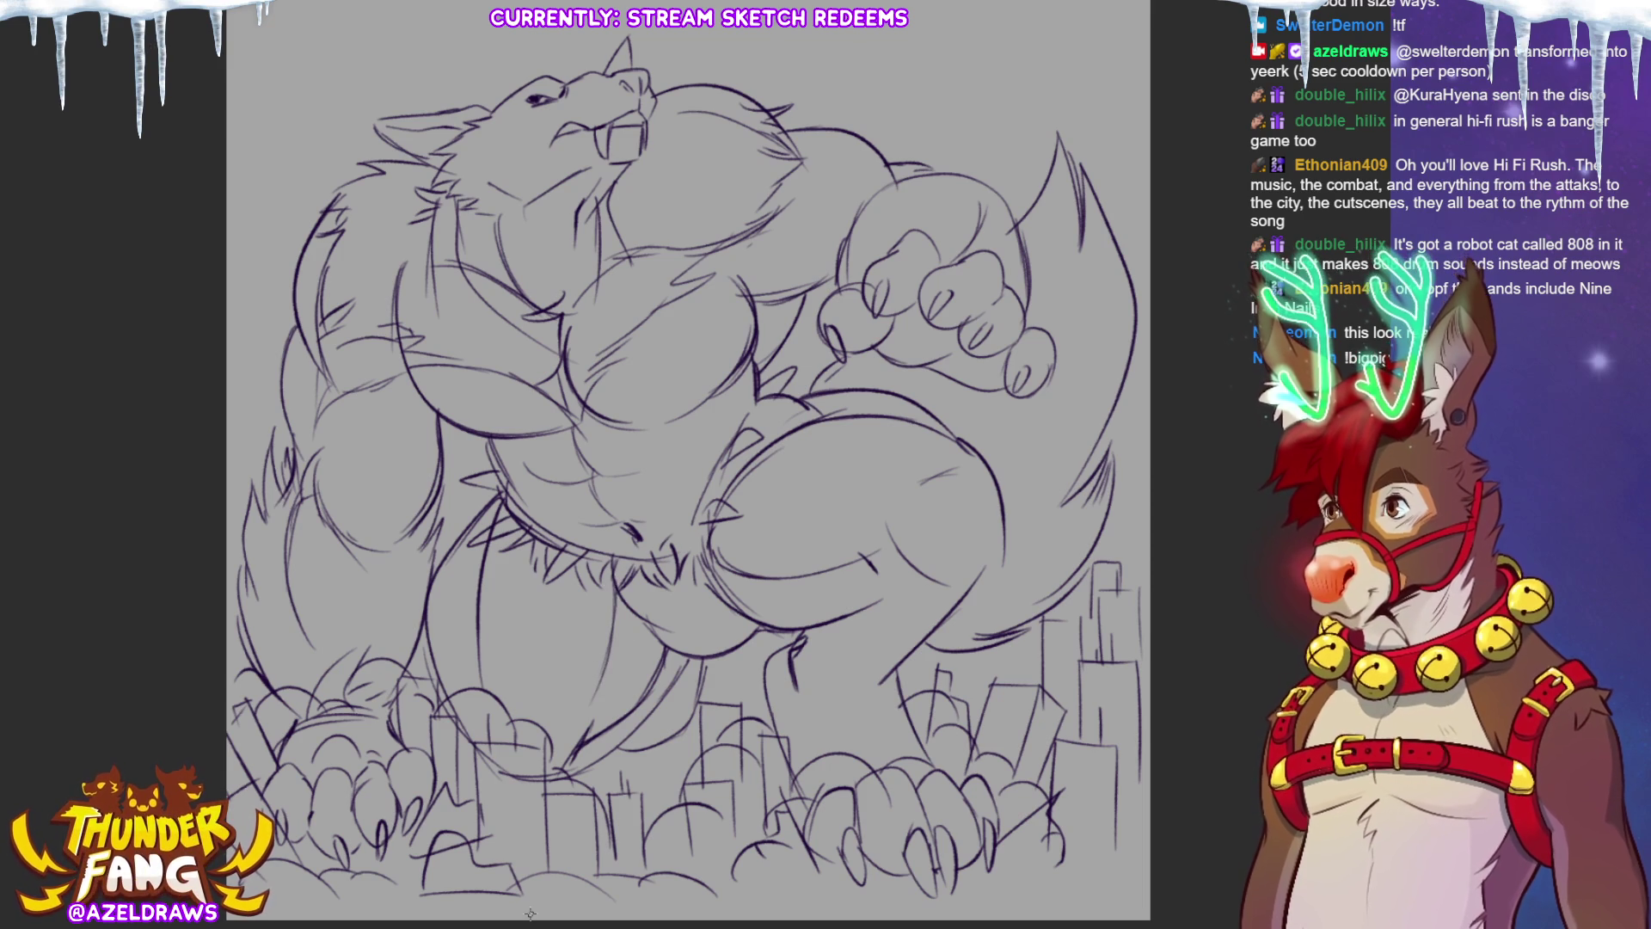
Step: Ink detail lines on the werewolf's thigh and a line on the cheek below the eye
{"action": "left_click_drag", "start_coordinate": [921, 492], "coordinate": [988, 475]}
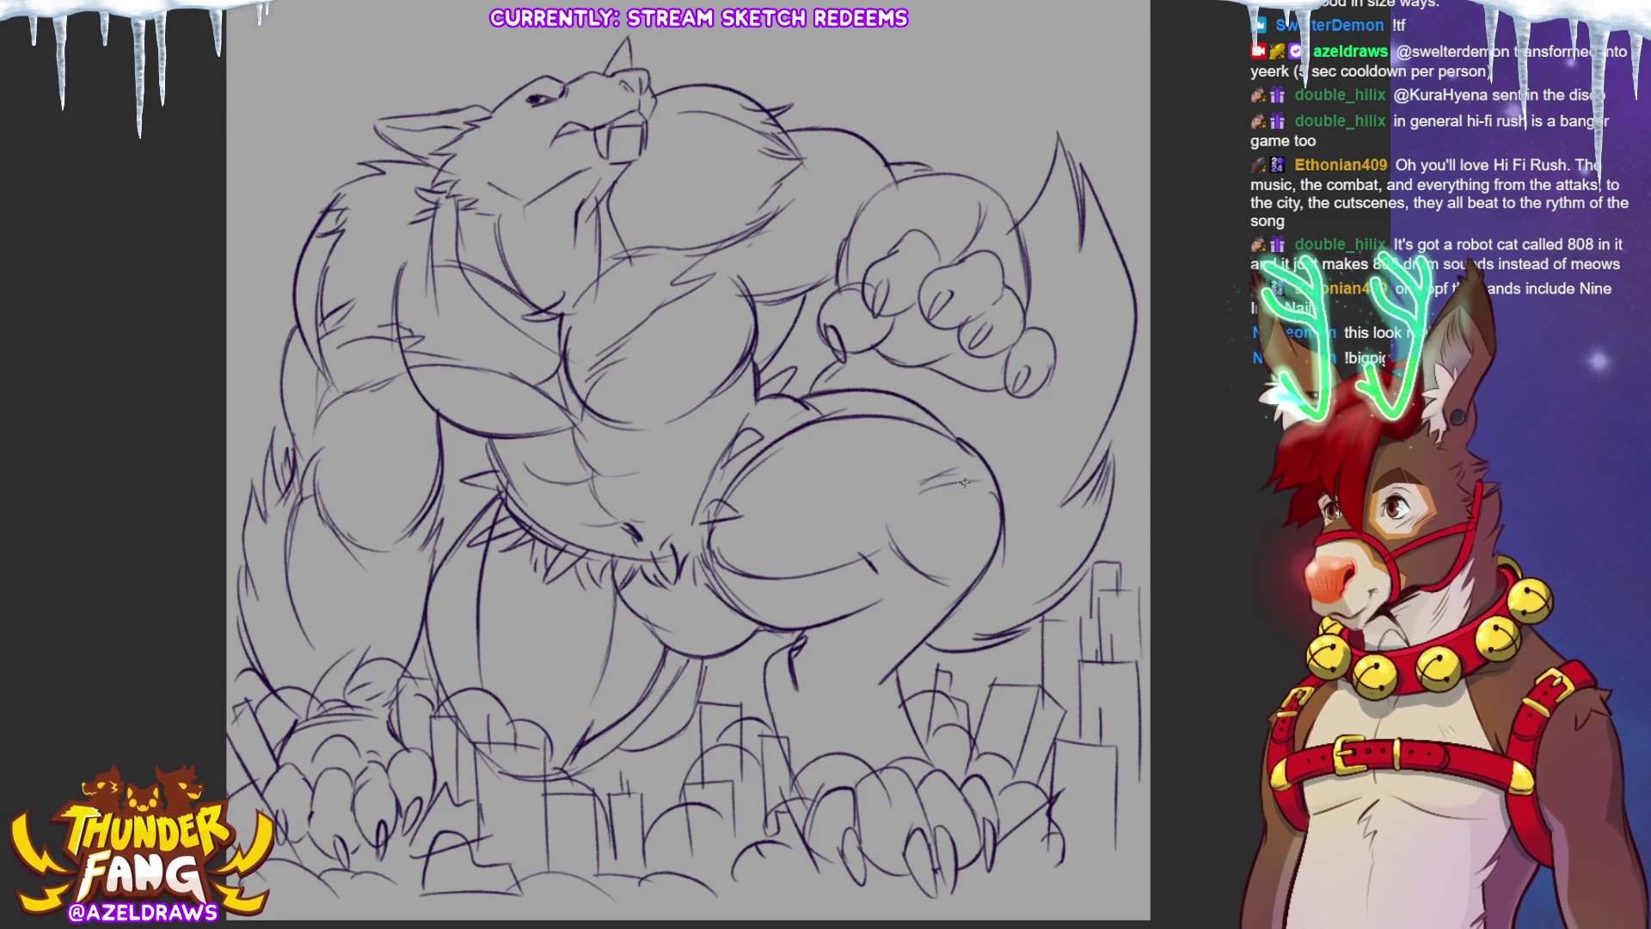
{"action": "mouse_move", "coordinate": [974, 481]}
{"action": "left_mouse_down"}
{"action": "mouse_move", "coordinate": [1013, 508]}
{"action": "mouse_move", "coordinate": [974, 568]}
{"action": "left_mouse_up"}
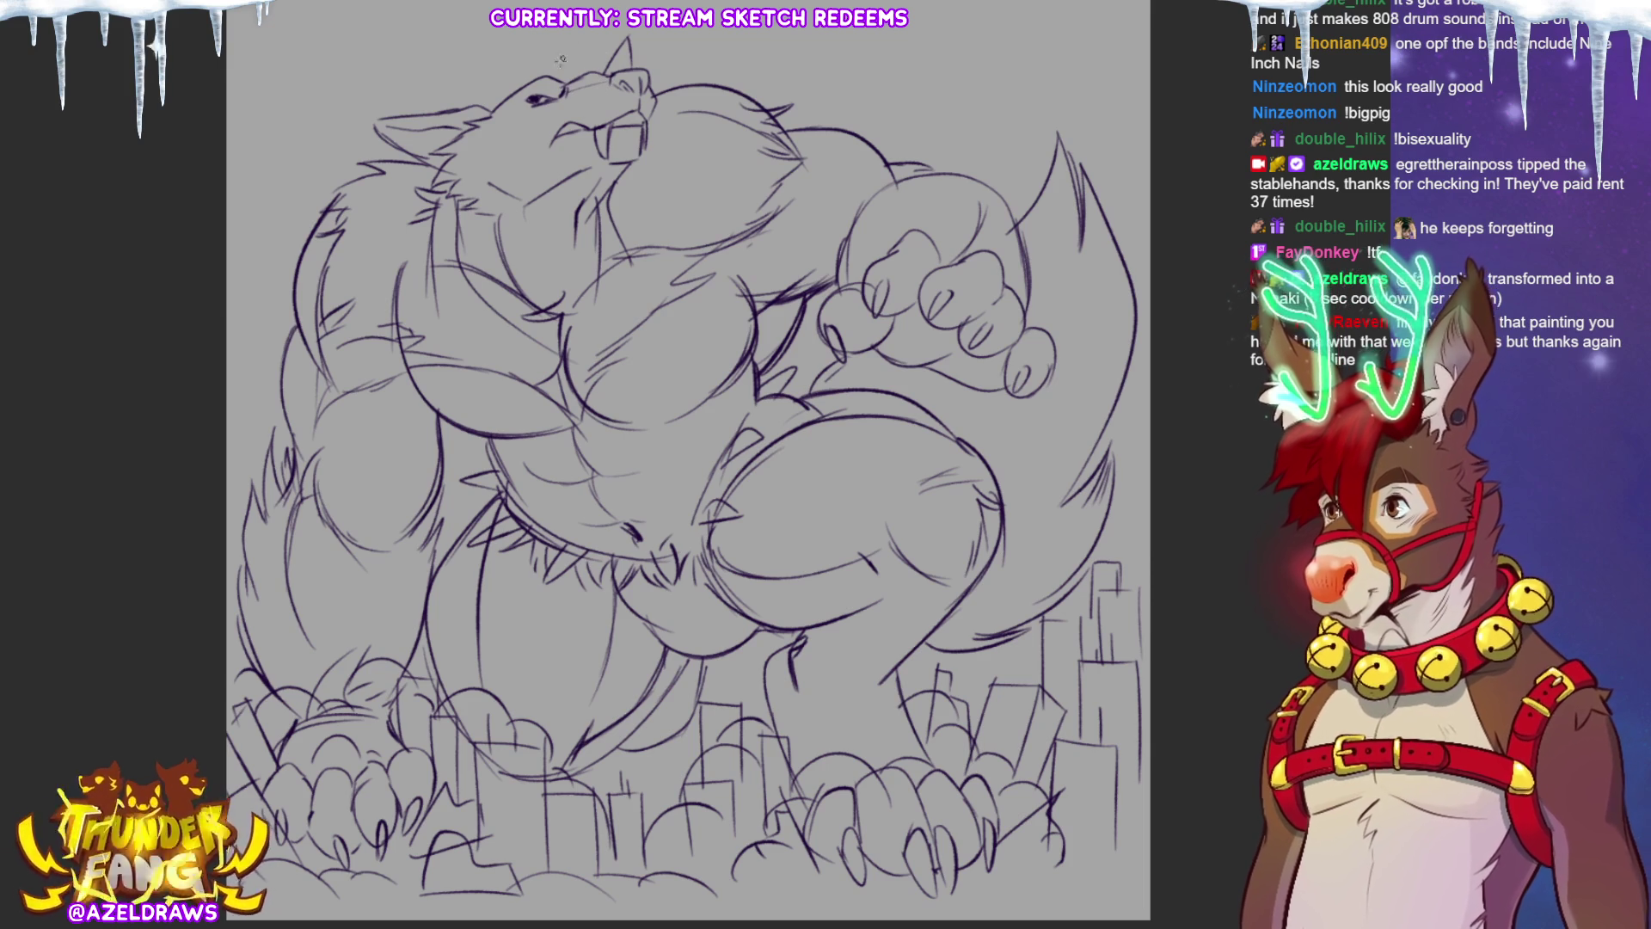
{"action": "left_click_drag", "start_coordinate": [513, 107], "coordinate": [530, 148]}
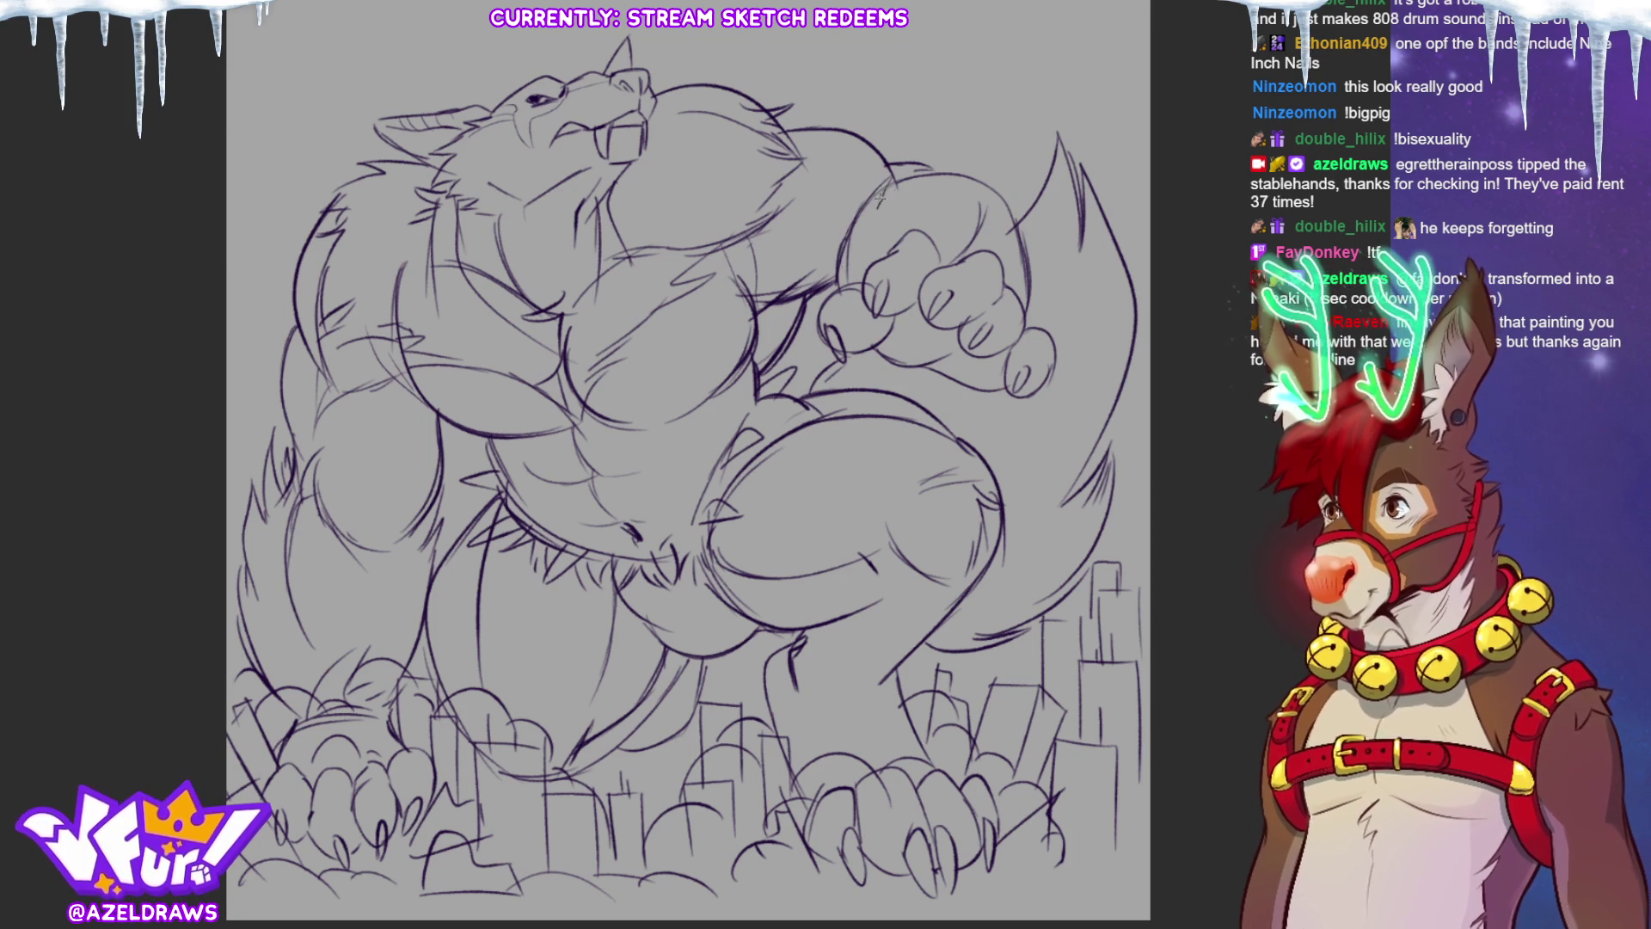
Step: Ink shoulder fur tufts and crotch hatch strokes, and refine the left arm and tail edges
{"action": "mouse_move", "coordinate": [939, 181]}
{"action": "left_mouse_down"}
{"action": "mouse_move", "coordinate": [946, 148]}
{"action": "mouse_move", "coordinate": [998, 152]}
{"action": "left_mouse_up"}
{"action": "left_click_drag", "start_coordinate": [990, 237], "coordinate": [1011, 183]}
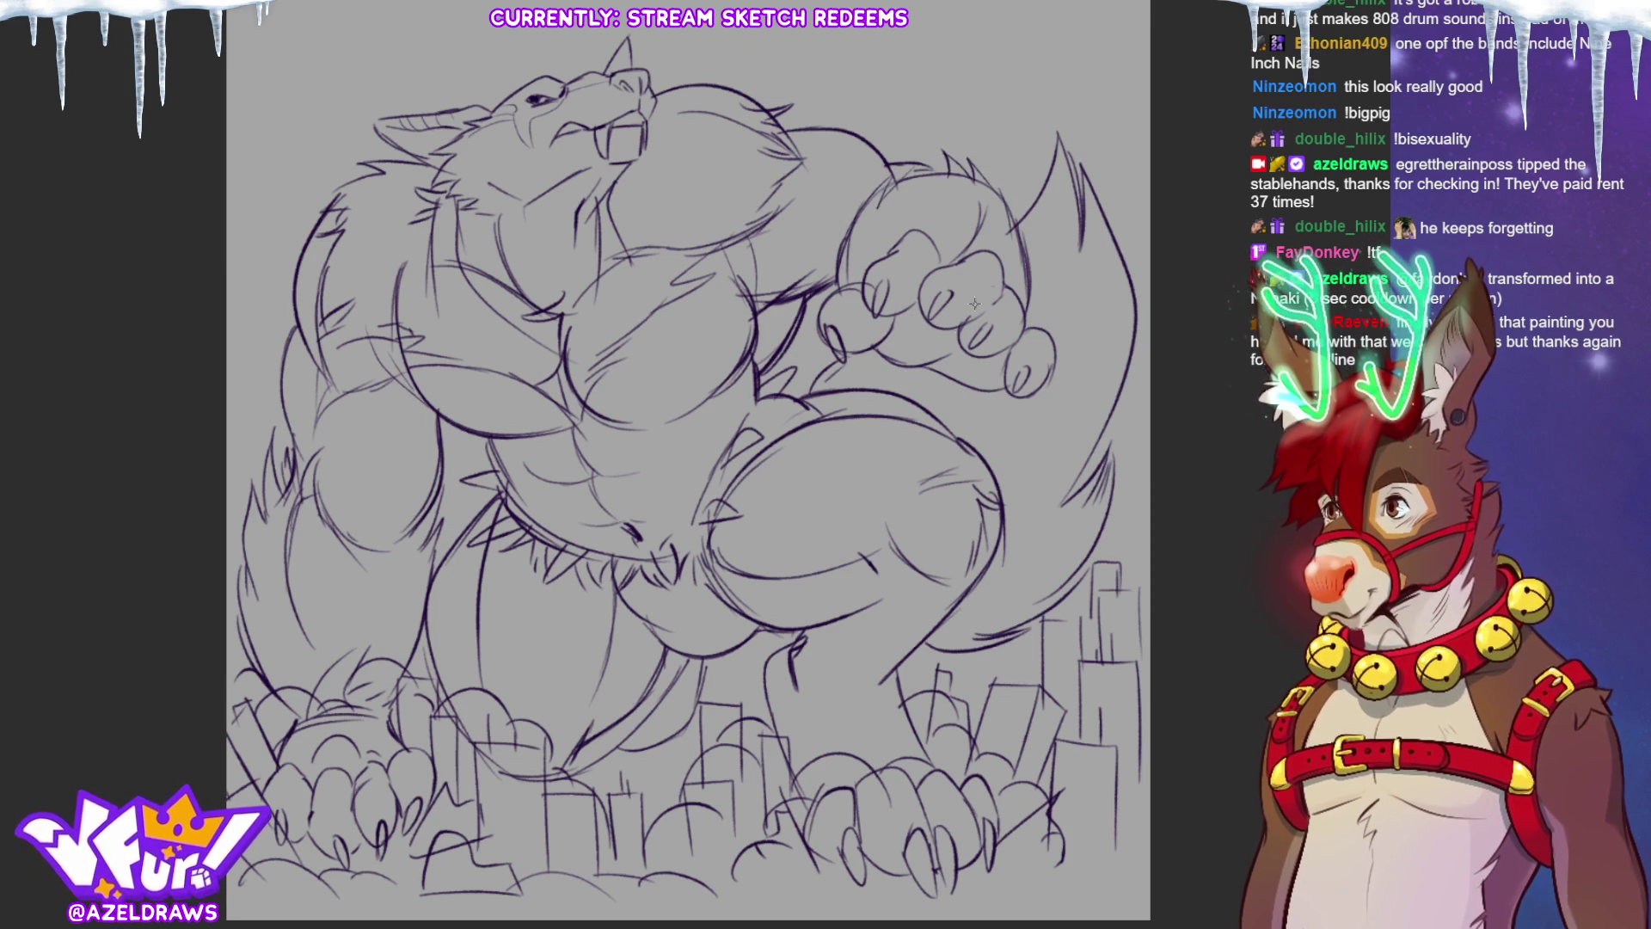
{"action": "left_click_drag", "start_coordinate": [600, 567], "coordinate": [676, 618]}
{"action": "left_click_drag", "start_coordinate": [696, 552], "coordinate": [673, 615]}
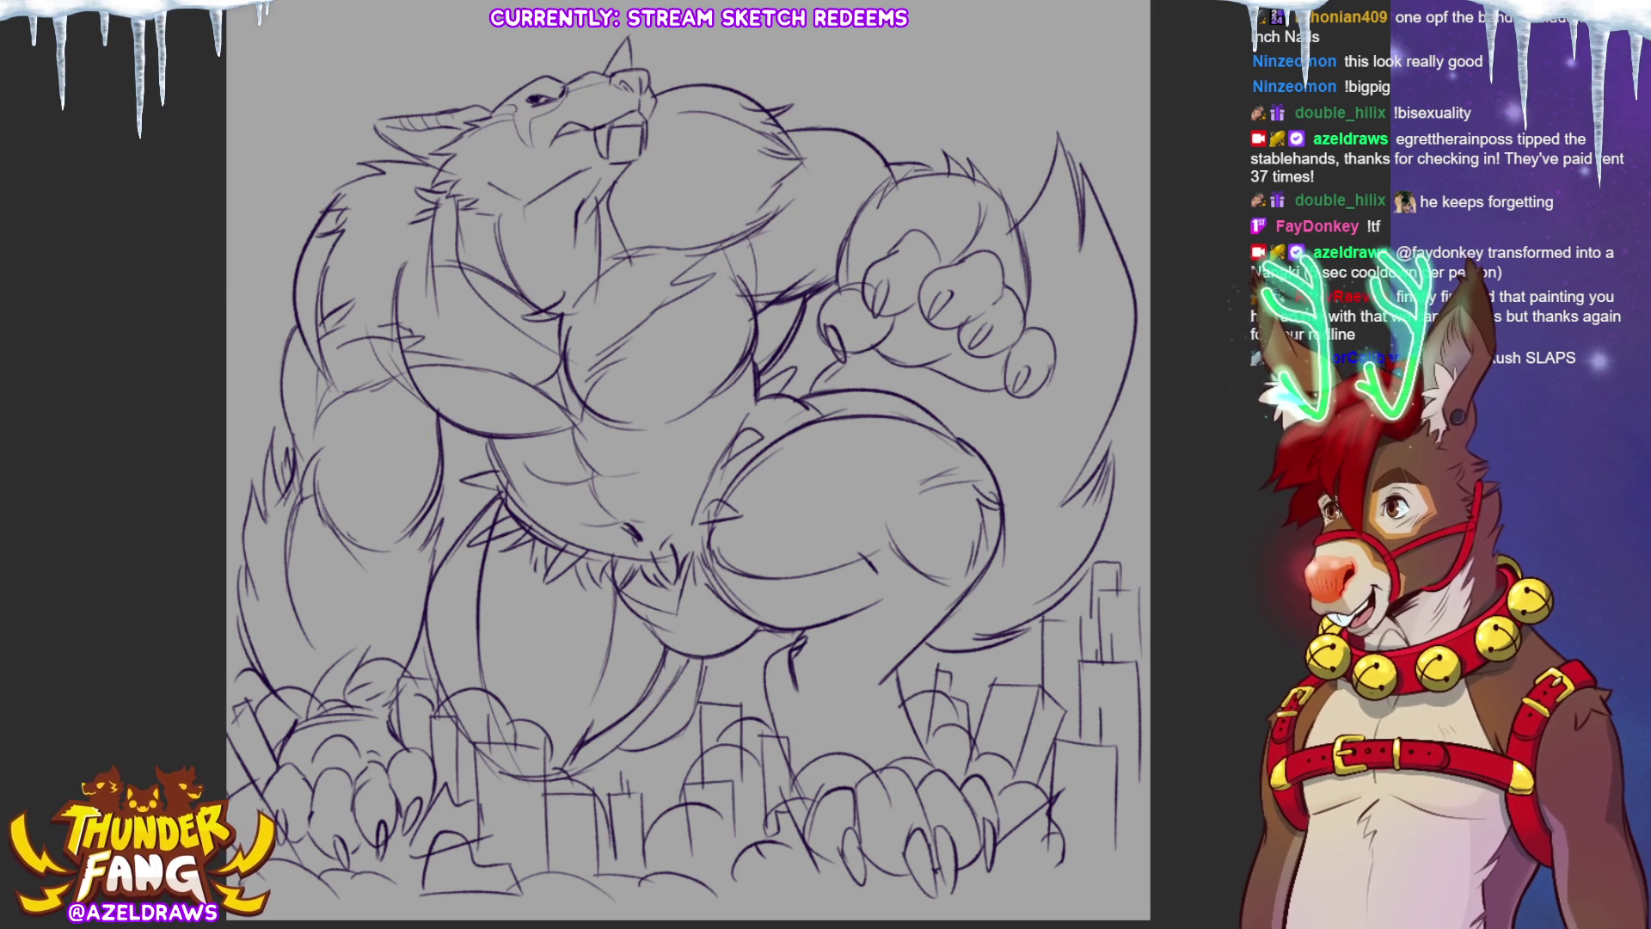
{"action": "mouse_move", "coordinate": [303, 448]}
{"action": "left_mouse_down"}
{"action": "mouse_move", "coordinate": [291, 336]}
{"action": "mouse_move", "coordinate": [311, 241]}
{"action": "mouse_move", "coordinate": [373, 172]}
{"action": "mouse_move", "coordinate": [453, 263]}
{"action": "mouse_move", "coordinate": [434, 499]}
{"action": "mouse_move", "coordinate": [405, 546]}
{"action": "mouse_move", "coordinate": [314, 488]}
{"action": "left_mouse_up"}
{"action": "mouse_move", "coordinate": [305, 443]}
{"action": "left_mouse_down"}
{"action": "mouse_move", "coordinate": [288, 477]}
{"action": "mouse_move", "coordinate": [277, 469]}
{"action": "mouse_move", "coordinate": [247, 593]}
{"action": "mouse_move", "coordinate": [243, 572]}
{"action": "mouse_move", "coordinate": [350, 697]}
{"action": "left_mouse_up"}
Step: Lasso-fill the tail's lower part, the left arm and the lower left paw with flat yellow
{"action": "left_click_drag", "start_coordinate": [411, 634], "coordinate": [437, 363]}
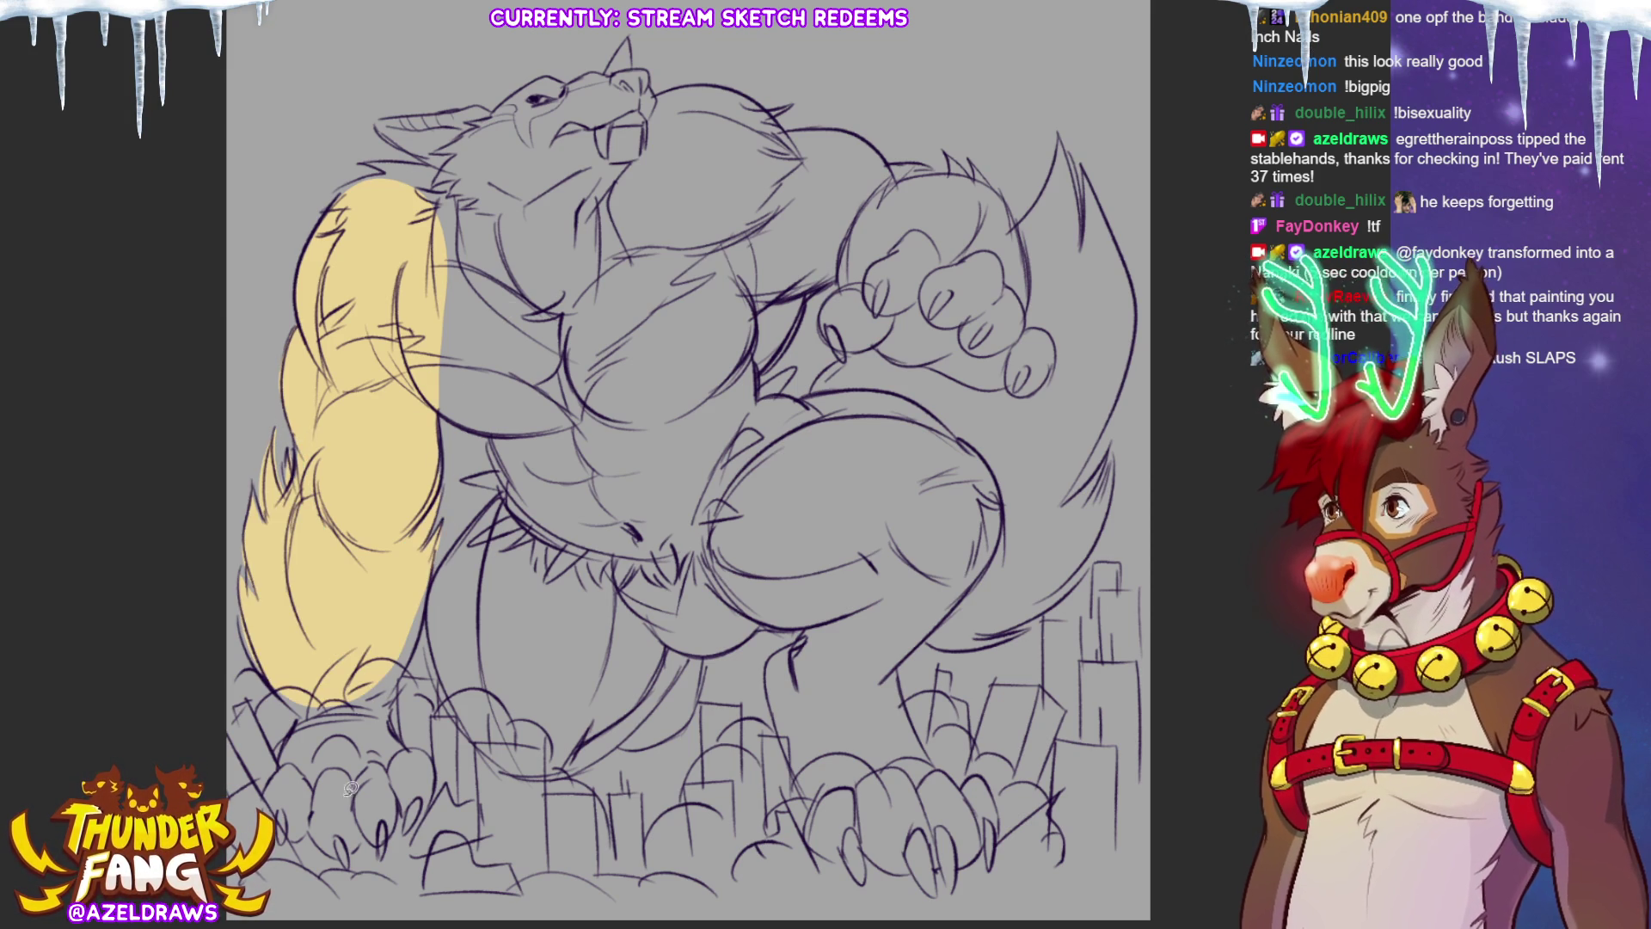
{"action": "mouse_move", "coordinate": [270, 656]}
{"action": "left_mouse_down"}
{"action": "mouse_move", "coordinate": [370, 721]}
{"action": "mouse_move", "coordinate": [430, 593]}
{"action": "left_mouse_up"}
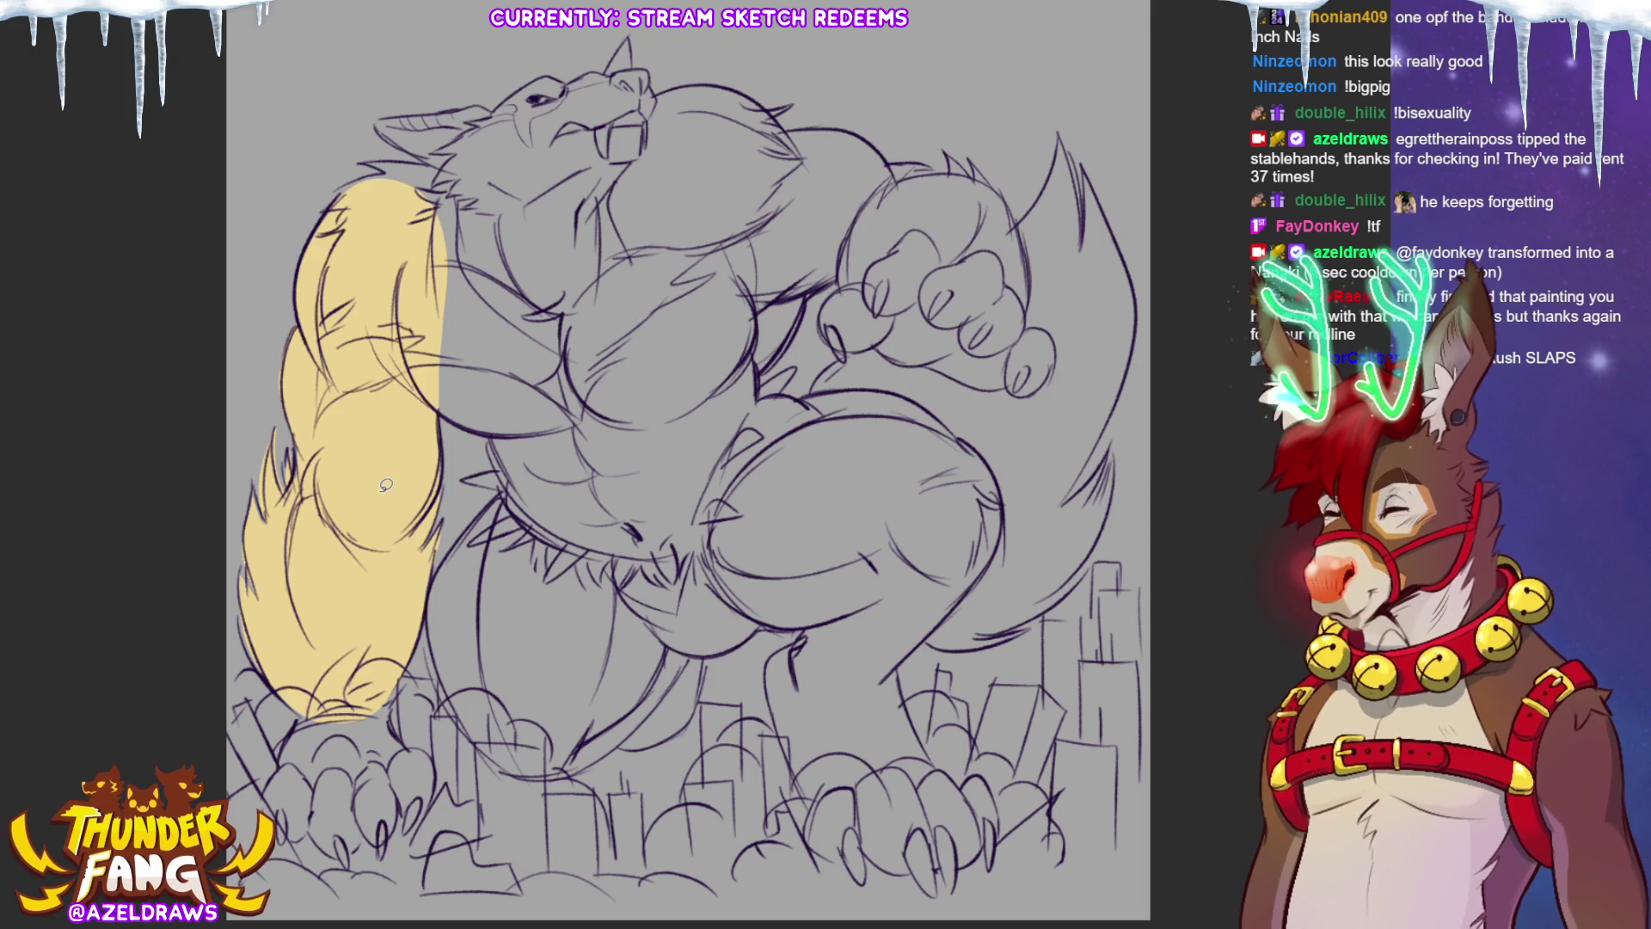
{"action": "mouse_move", "coordinate": [277, 771]}
{"action": "left_mouse_down"}
{"action": "mouse_move", "coordinate": [284, 840]}
{"action": "mouse_move", "coordinate": [331, 817]}
{"action": "mouse_move", "coordinate": [338, 675]}
{"action": "left_mouse_up"}
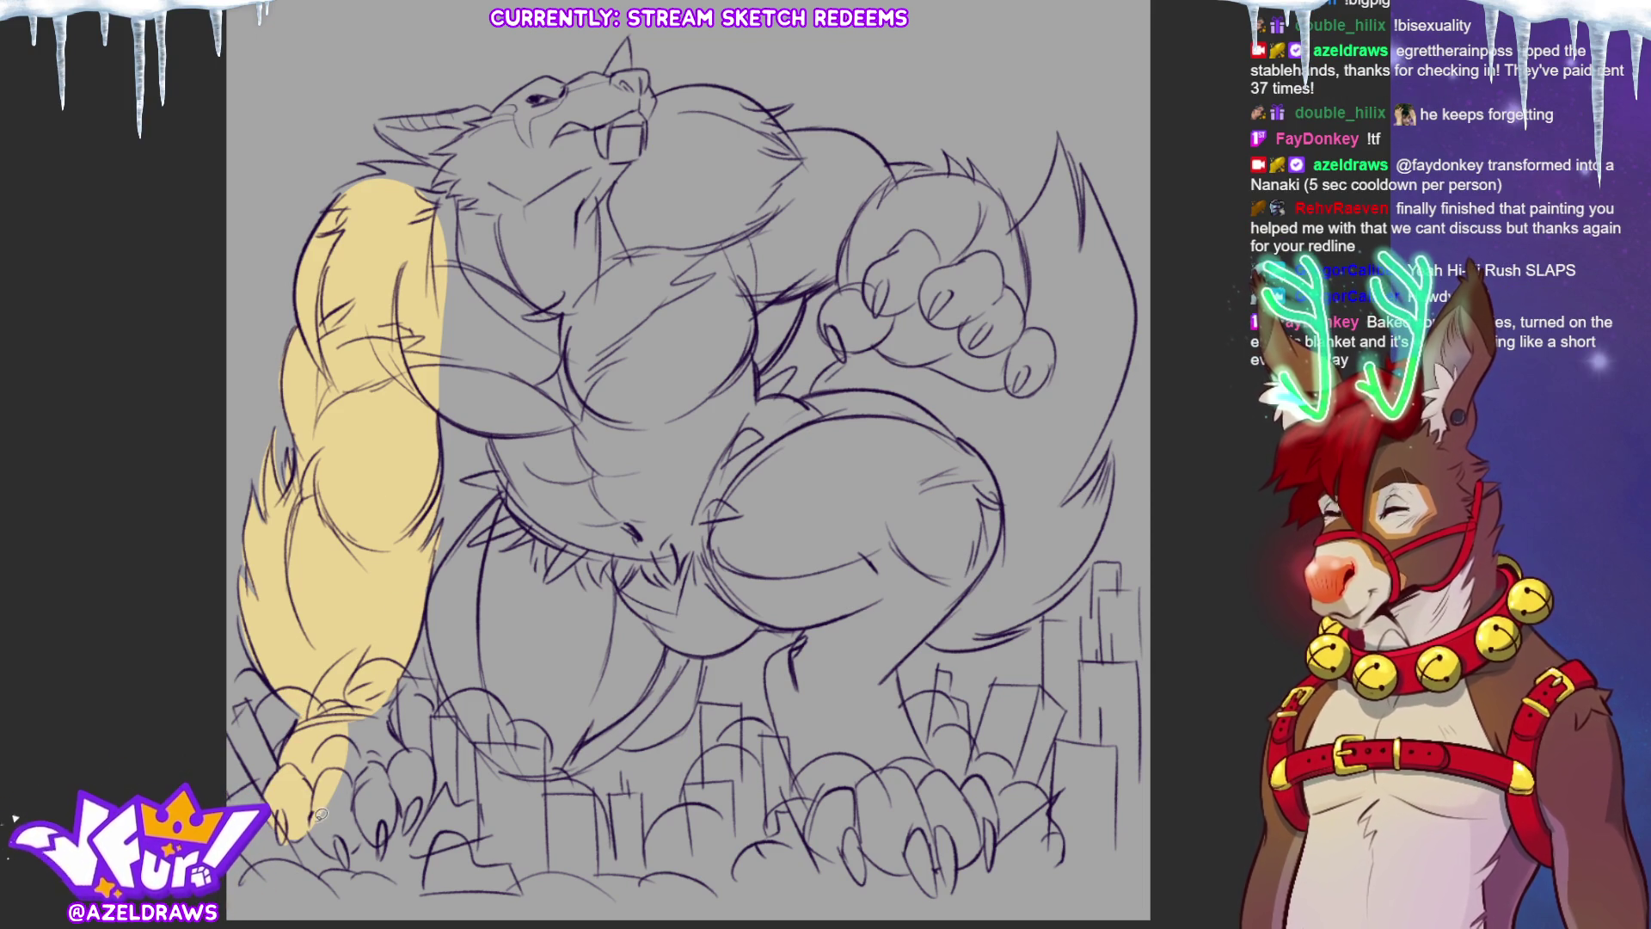
{"action": "mouse_move", "coordinate": [317, 834]}
{"action": "left_mouse_down"}
{"action": "mouse_move", "coordinate": [391, 849]}
{"action": "mouse_move", "coordinate": [429, 797]}
{"action": "mouse_move", "coordinate": [438, 768]}
{"action": "mouse_move", "coordinate": [404, 737]}
{"action": "mouse_move", "coordinate": [406, 631]}
{"action": "left_mouse_up"}
Step: Fill the shoulder, ear, head, snout and muzzle edge with flat yellow
{"action": "mouse_move", "coordinate": [439, 402]}
{"action": "left_mouse_down"}
{"action": "mouse_move", "coordinate": [499, 427]}
{"action": "mouse_move", "coordinate": [513, 233]}
{"action": "mouse_move", "coordinate": [482, 222]}
{"action": "left_mouse_up"}
{"action": "mouse_move", "coordinate": [341, 195]}
{"action": "left_mouse_down"}
{"action": "mouse_move", "coordinate": [387, 158]}
{"action": "mouse_move", "coordinate": [520, 210]}
{"action": "left_mouse_up"}
{"action": "mouse_move", "coordinate": [388, 131]}
{"action": "left_mouse_down"}
{"action": "mouse_move", "coordinate": [389, 115]}
{"action": "mouse_move", "coordinate": [484, 100]}
{"action": "mouse_move", "coordinate": [499, 278]}
{"action": "left_mouse_up"}
{"action": "mouse_move", "coordinate": [492, 114]}
{"action": "left_mouse_down"}
{"action": "mouse_move", "coordinate": [540, 76]}
{"action": "mouse_move", "coordinate": [611, 69]}
{"action": "mouse_move", "coordinate": [602, 196]}
{"action": "mouse_move", "coordinate": [559, 255]}
{"action": "left_mouse_up"}
{"action": "mouse_move", "coordinate": [607, 71]}
{"action": "left_mouse_down"}
{"action": "mouse_move", "coordinate": [629, 36]}
{"action": "mouse_move", "coordinate": [661, 93]}
{"action": "mouse_move", "coordinate": [646, 172]}
{"action": "left_mouse_up"}
{"action": "mouse_move", "coordinate": [654, 93]}
{"action": "left_mouse_down"}
{"action": "mouse_move", "coordinate": [749, 87]}
{"action": "mouse_move", "coordinate": [667, 288]}
{"action": "mouse_move", "coordinate": [555, 274]}
{"action": "left_mouse_up"}
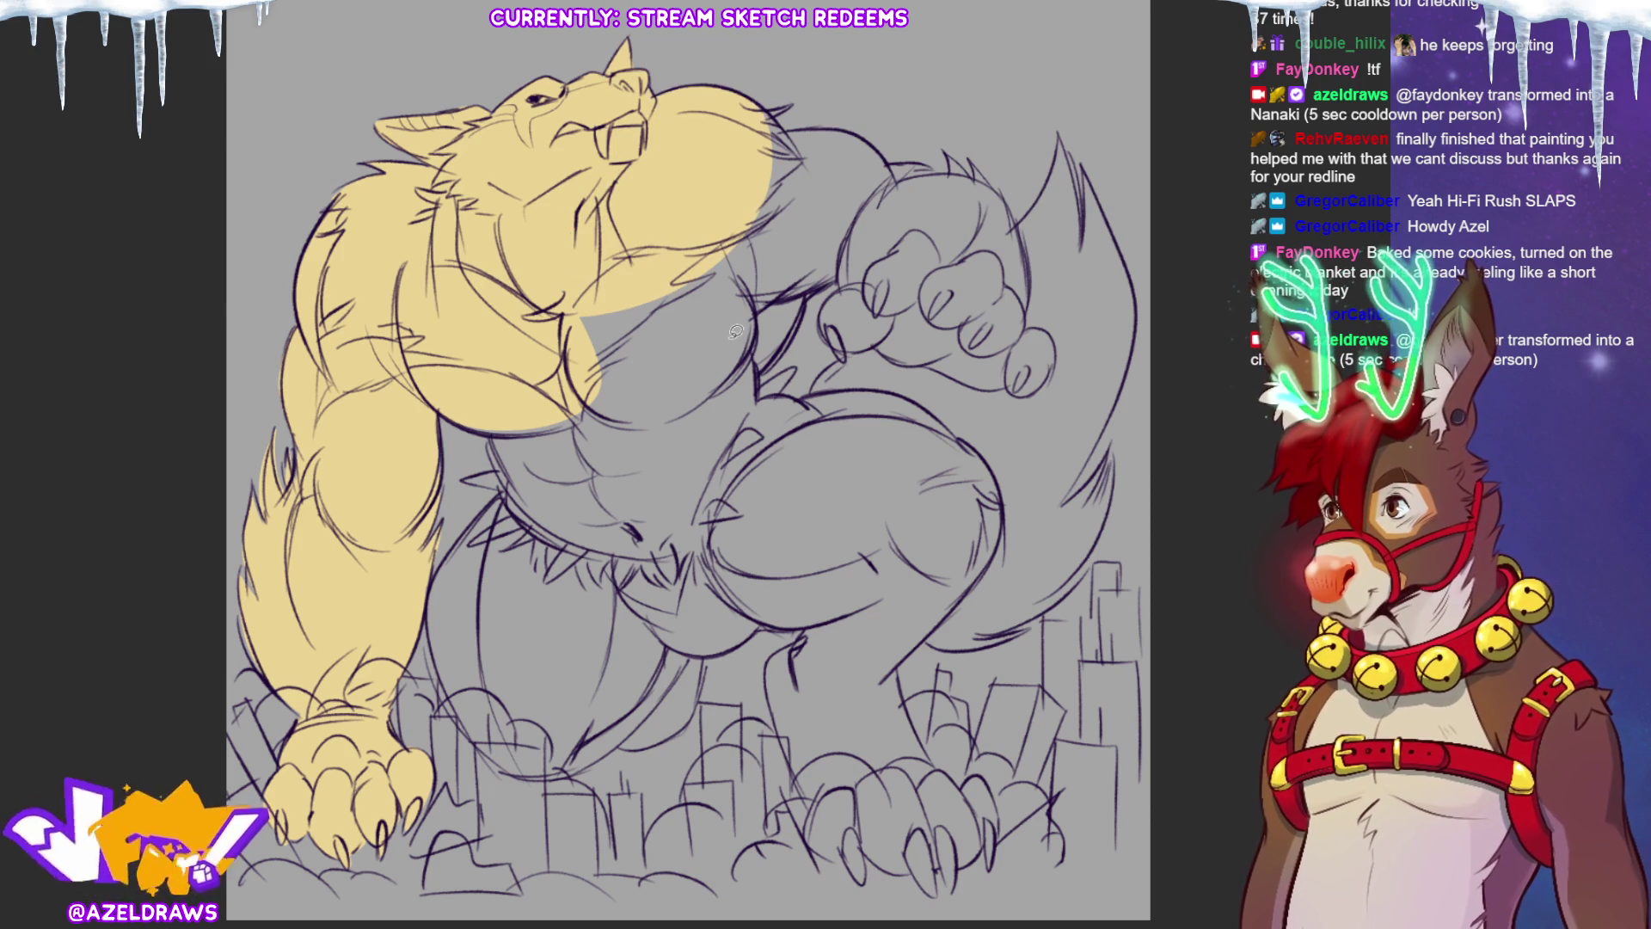
Step: Fill the chest, abs, right shoulder and bicep with yellow
{"action": "mouse_move", "coordinate": [491, 410]}
{"action": "left_mouse_down"}
{"action": "mouse_move", "coordinate": [500, 481]}
{"action": "mouse_move", "coordinate": [699, 224]}
{"action": "left_mouse_up"}
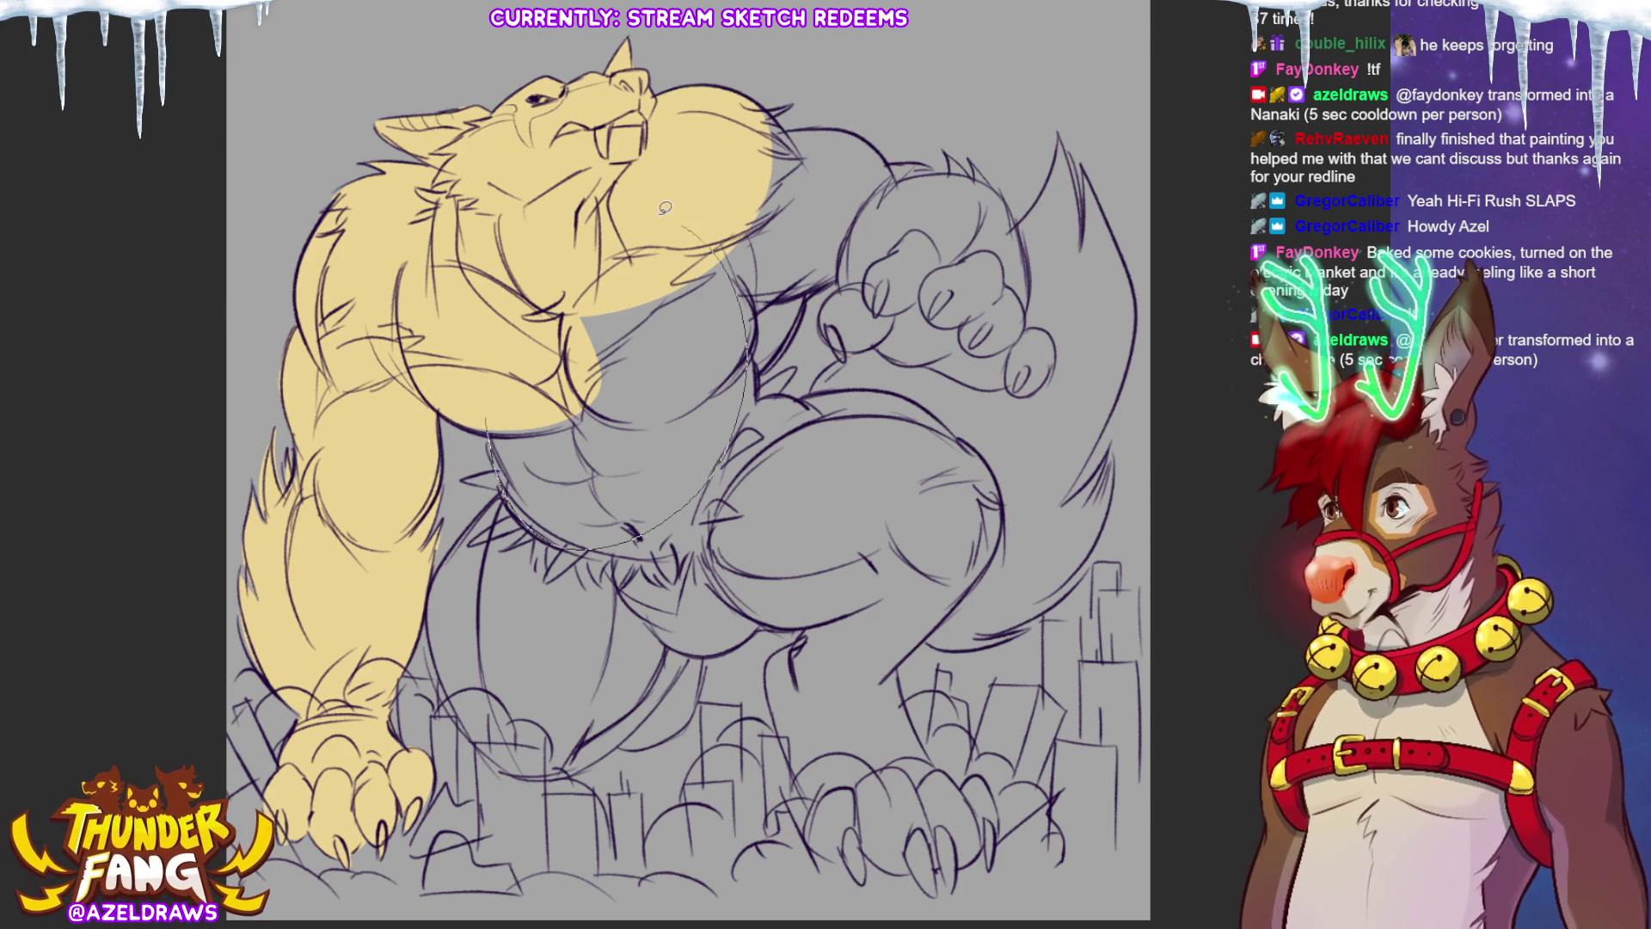
{"action": "left_click_drag", "start_coordinate": [742, 385], "coordinate": [804, 207]}
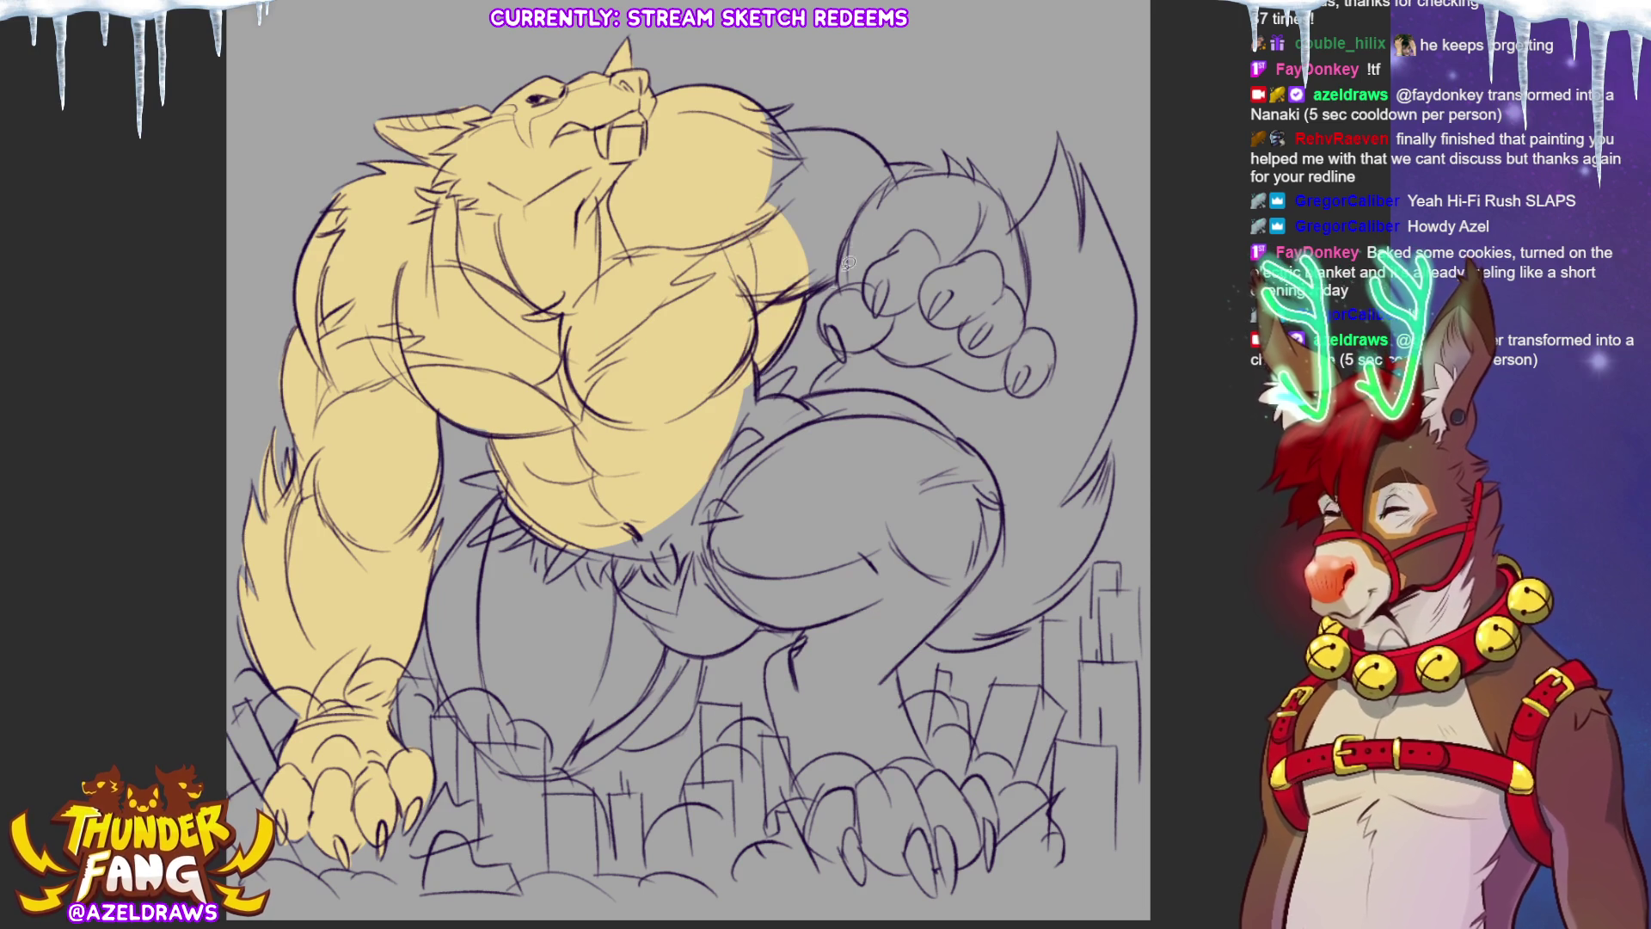
{"action": "mouse_move", "coordinate": [797, 290]}
{"action": "left_mouse_down"}
{"action": "mouse_move", "coordinate": [812, 165]}
{"action": "mouse_move", "coordinate": [773, 163]}
{"action": "left_mouse_up"}
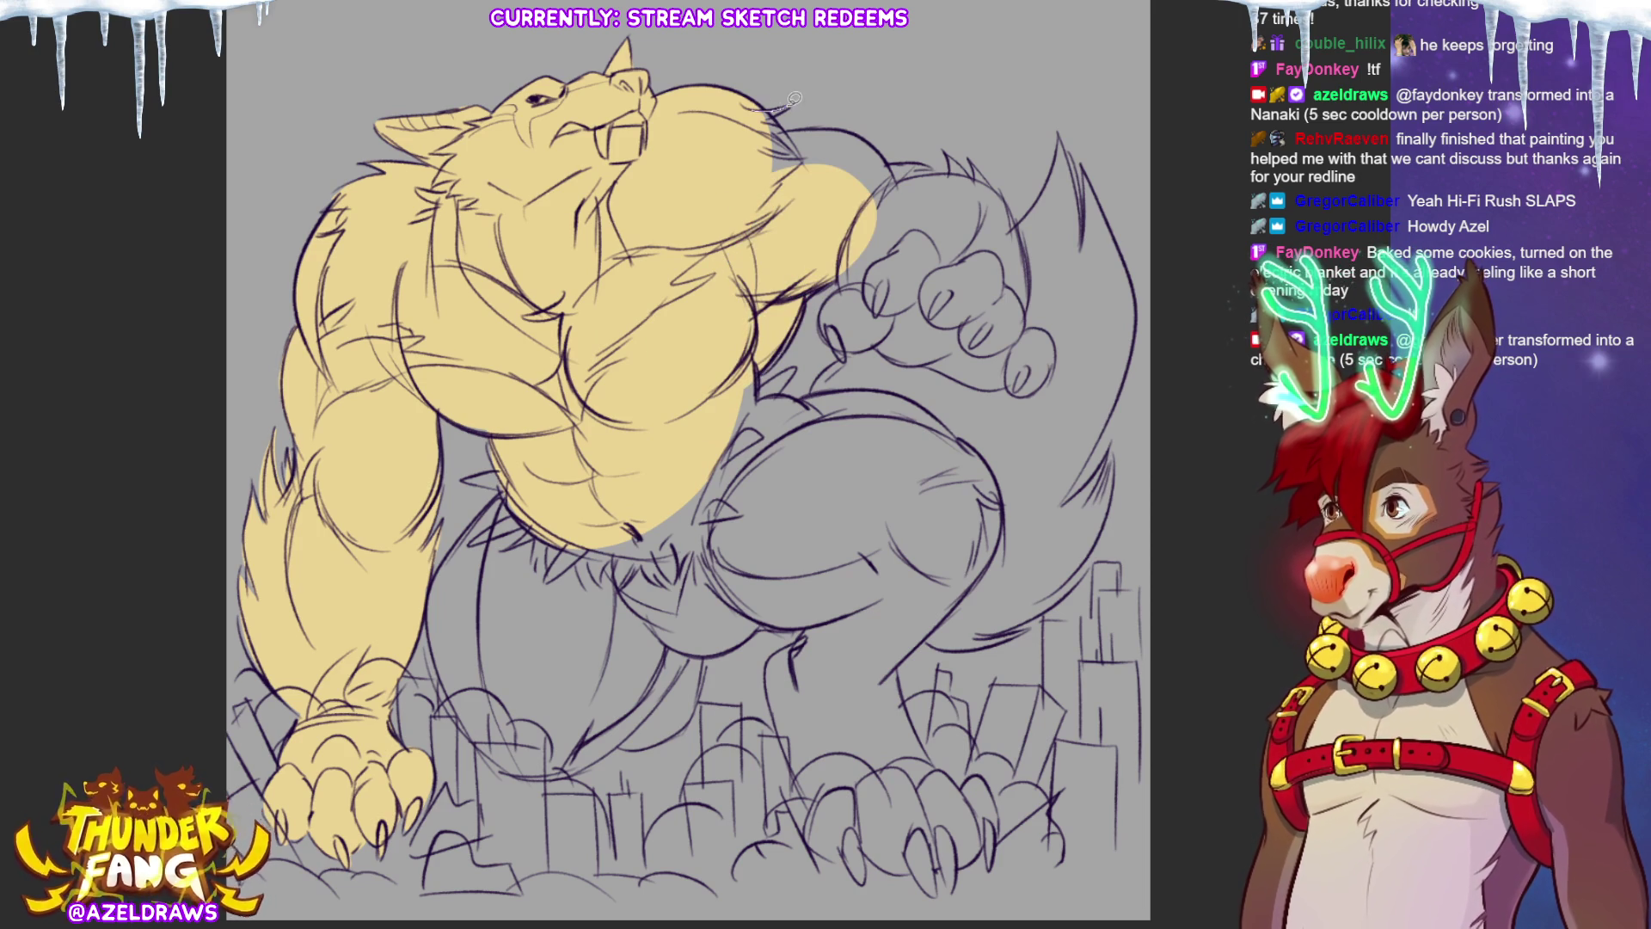
{"action": "mouse_move", "coordinate": [772, 101]}
{"action": "left_mouse_down"}
{"action": "mouse_move", "coordinate": [789, 206]}
{"action": "mouse_move", "coordinate": [778, 129]}
{"action": "mouse_move", "coordinate": [817, 133]}
{"action": "mouse_move", "coordinate": [798, 136]}
{"action": "left_mouse_up"}
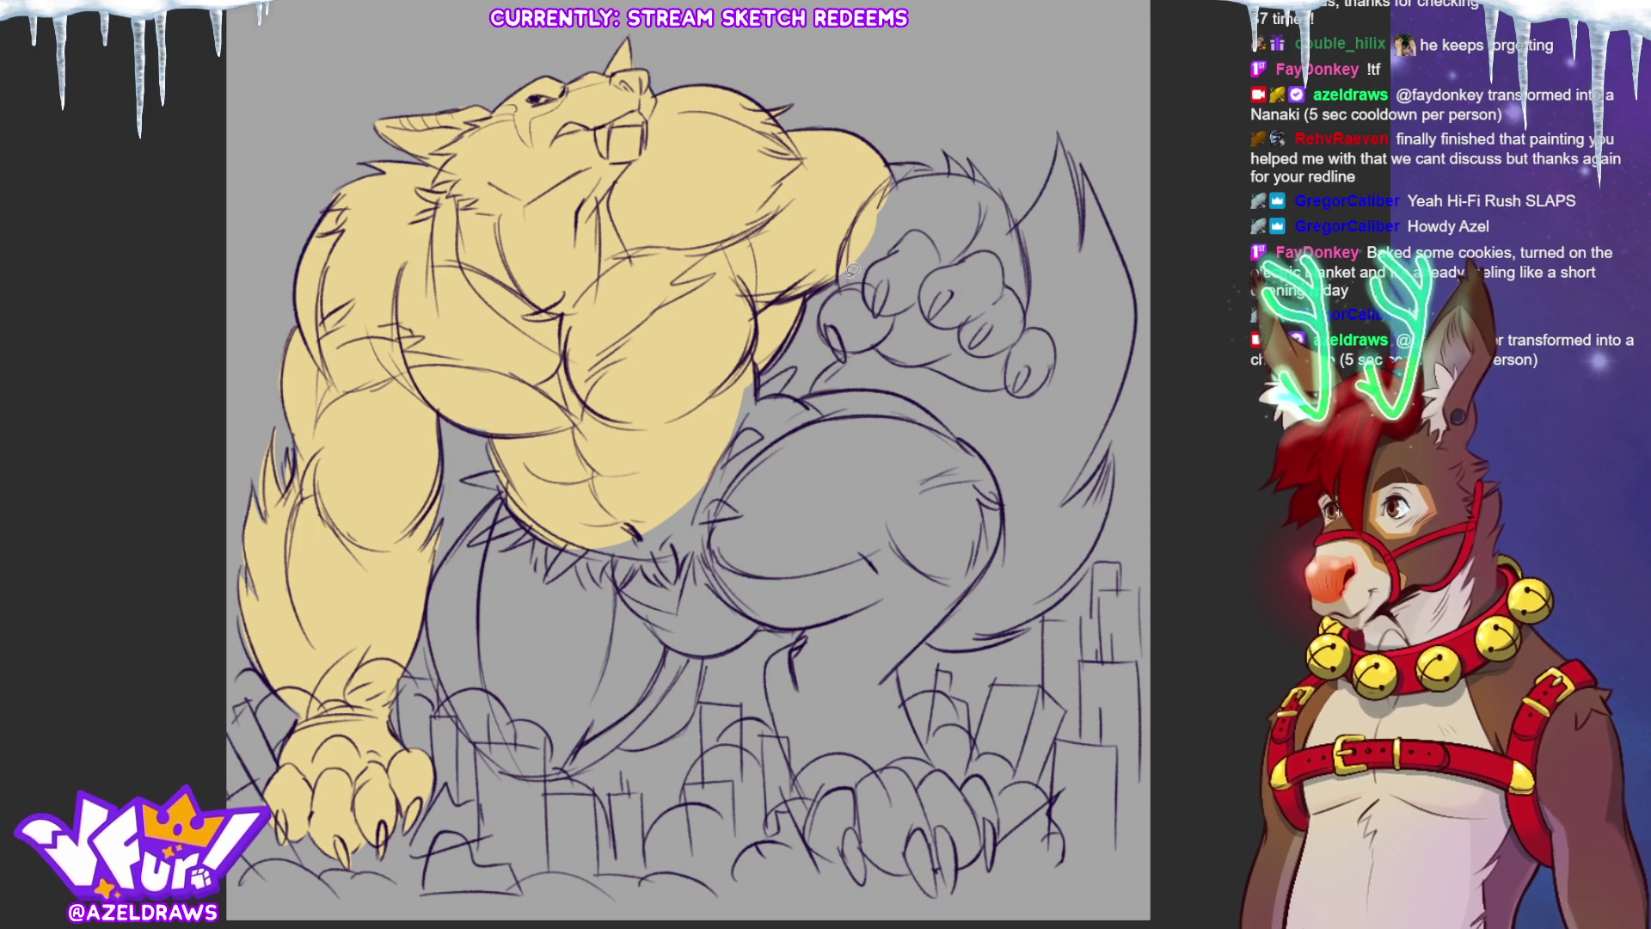
Step: Fill the raised fist and upper arm yellow, and start outlining the tail
{"action": "mouse_move", "coordinate": [841, 262]}
{"action": "left_mouse_down"}
{"action": "mouse_move", "coordinate": [928, 314]}
{"action": "mouse_move", "coordinate": [1008, 215]}
{"action": "mouse_move", "coordinate": [955, 164]}
{"action": "mouse_move", "coordinate": [894, 169]}
{"action": "mouse_move", "coordinate": [946, 211]}
{"action": "left_mouse_up"}
{"action": "left_click_drag", "start_coordinate": [945, 147], "coordinate": [983, 182]}
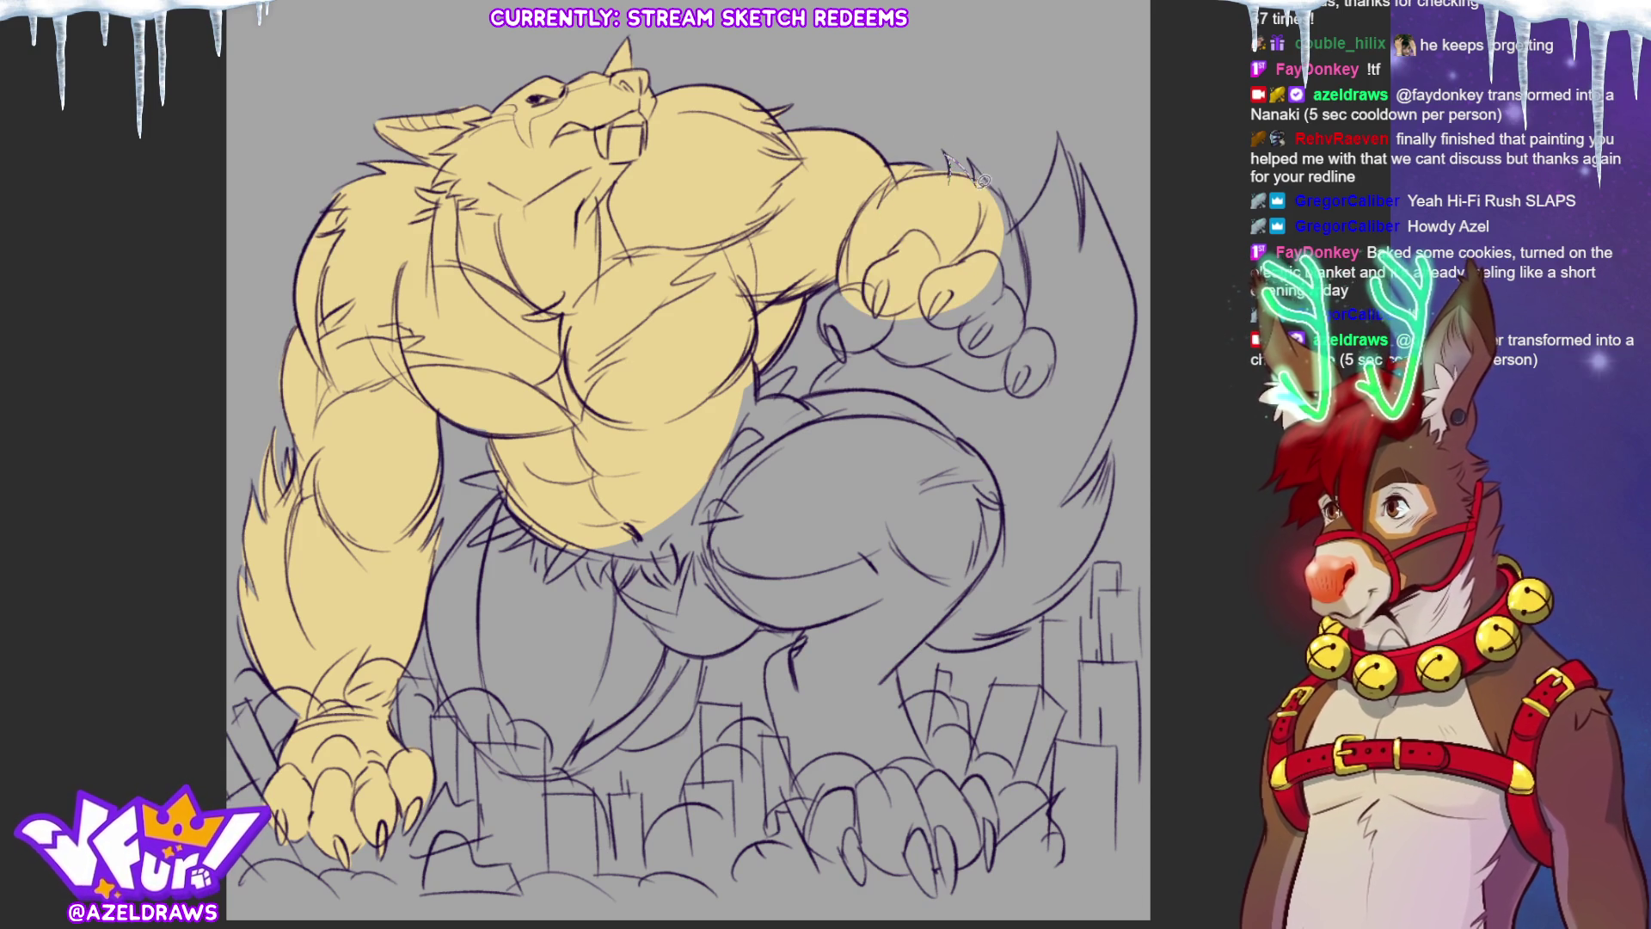
{"action": "mouse_move", "coordinate": [1008, 243]}
{"action": "left_mouse_down"}
{"action": "mouse_move", "coordinate": [1036, 251]}
{"action": "mouse_move", "coordinate": [1030, 266]}
{"action": "mouse_move", "coordinate": [963, 353]}
{"action": "left_mouse_up"}
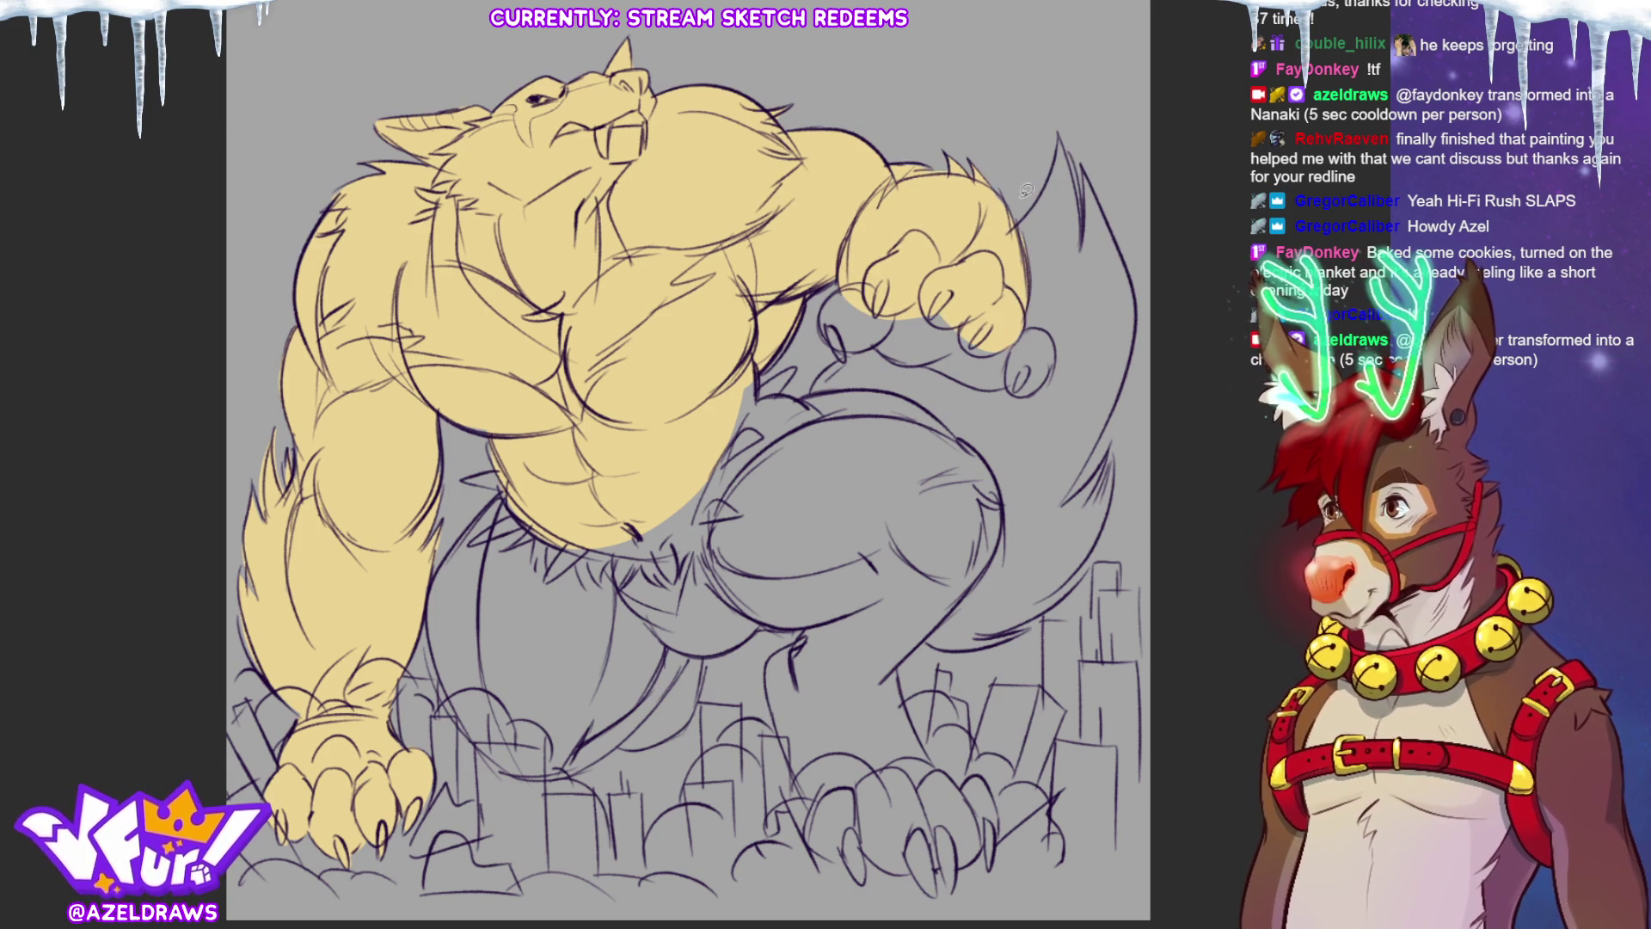
{"action": "mouse_move", "coordinate": [824, 325]}
{"action": "left_mouse_down"}
{"action": "mouse_move", "coordinate": [978, 367]}
{"action": "mouse_move", "coordinate": [1002, 340]}
{"action": "mouse_move", "coordinate": [962, 382]}
{"action": "mouse_move", "coordinate": [1028, 394]}
{"action": "mouse_move", "coordinate": [1060, 344]}
{"action": "mouse_move", "coordinate": [1002, 378]}
{"action": "left_mouse_up"}
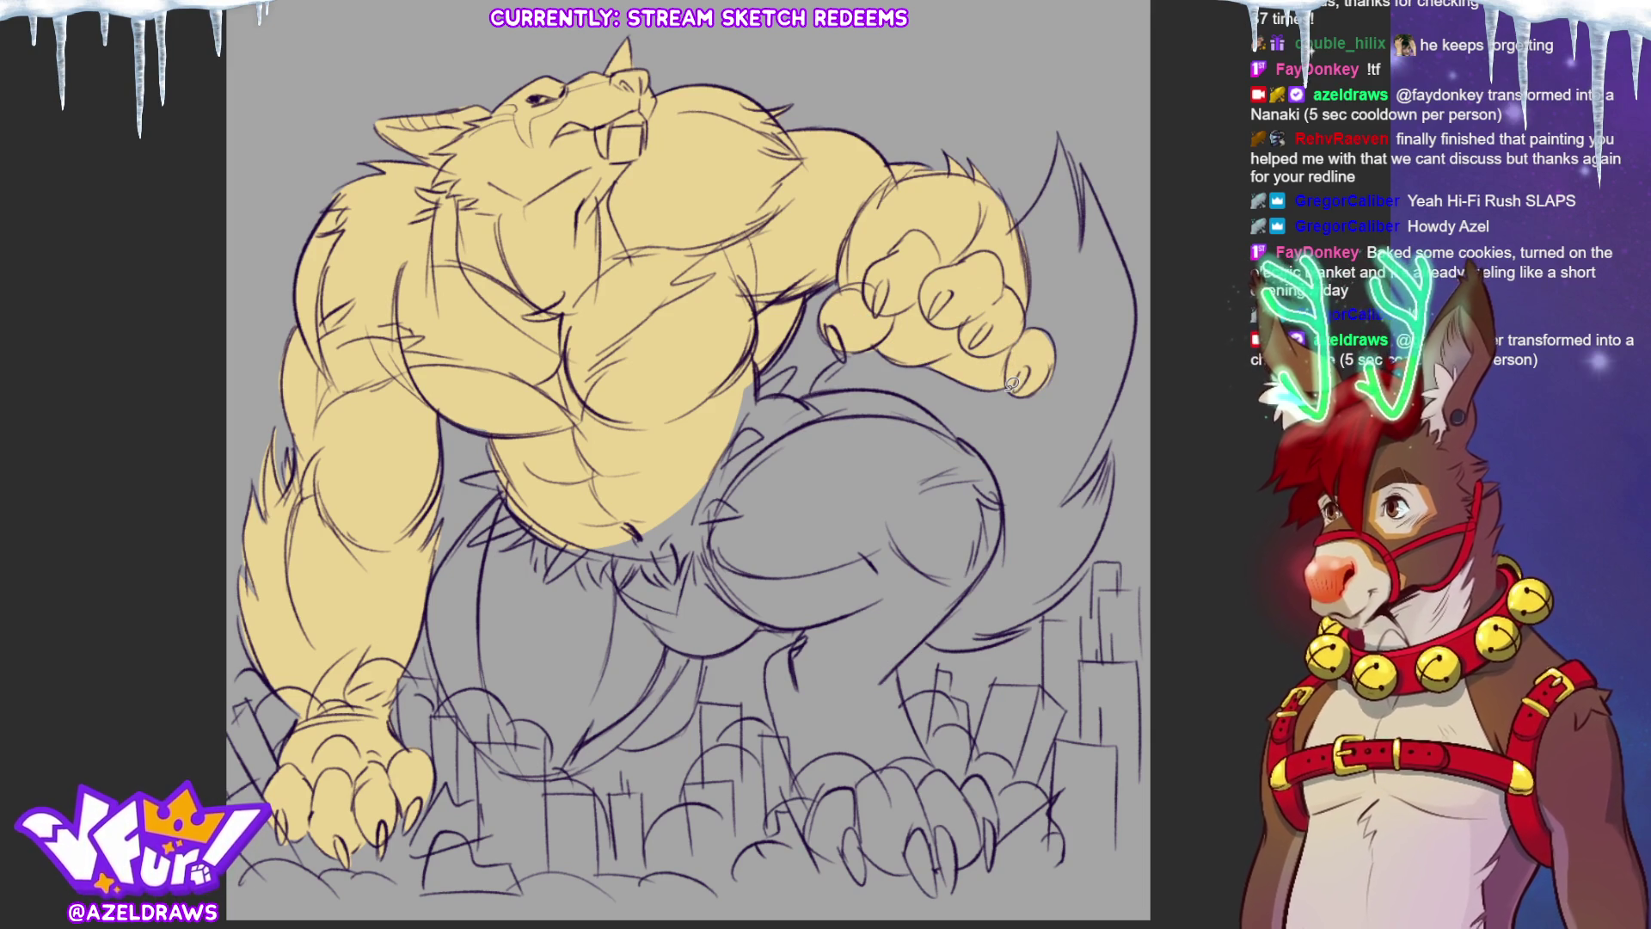
{"action": "left_click_drag", "start_coordinate": [810, 394], "coordinate": [1013, 233]}
{"action": "mouse_move", "coordinate": [1052, 178]}
{"action": "left_mouse_down"}
{"action": "mouse_move", "coordinate": [1079, 182]}
{"action": "mouse_move", "coordinate": [1088, 163]}
{"action": "mouse_move", "coordinate": [1133, 275]}
{"action": "mouse_move", "coordinate": [1061, 481]}
{"action": "mouse_move", "coordinate": [946, 554]}
{"action": "left_mouse_up"}
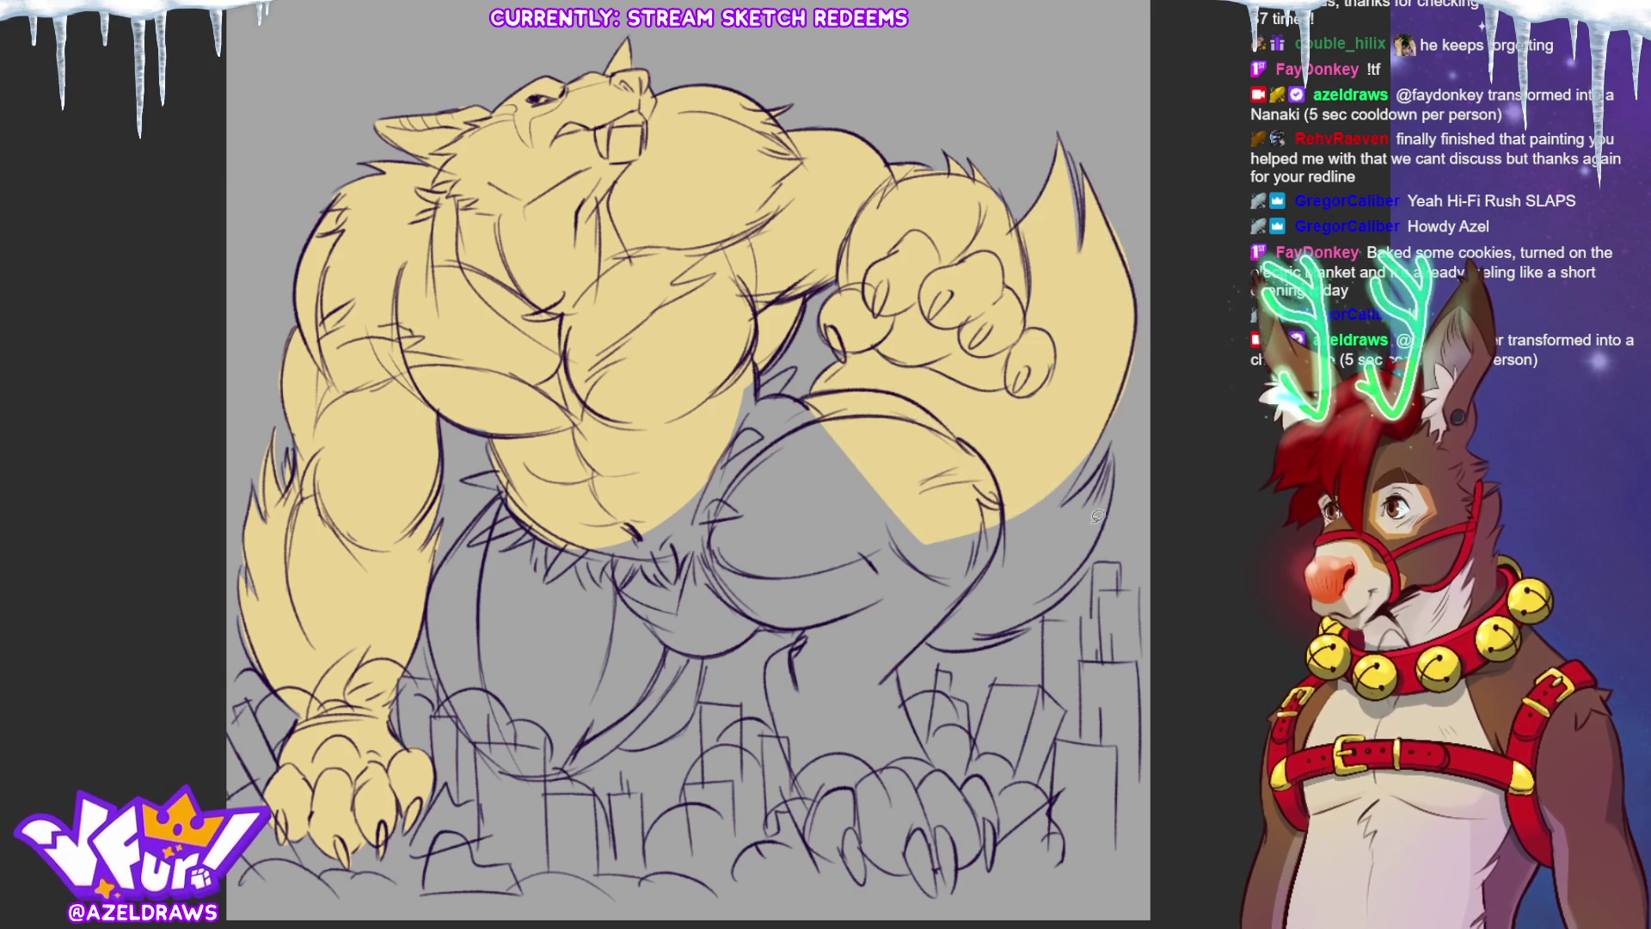
Step: Fill the tail's lower edge and the gap under the forearm yellow
{"action": "mouse_move", "coordinate": [1085, 456]}
{"action": "left_mouse_down"}
{"action": "mouse_move", "coordinate": [998, 550]}
{"action": "mouse_move", "coordinate": [1063, 502]}
{"action": "left_mouse_up"}
{"action": "mouse_move", "coordinate": [1111, 442]}
{"action": "left_mouse_down"}
{"action": "mouse_move", "coordinate": [1108, 550]}
{"action": "mouse_move", "coordinate": [980, 635]}
{"action": "mouse_move", "coordinate": [935, 652]}
{"action": "mouse_move", "coordinate": [867, 546]}
{"action": "left_mouse_up"}
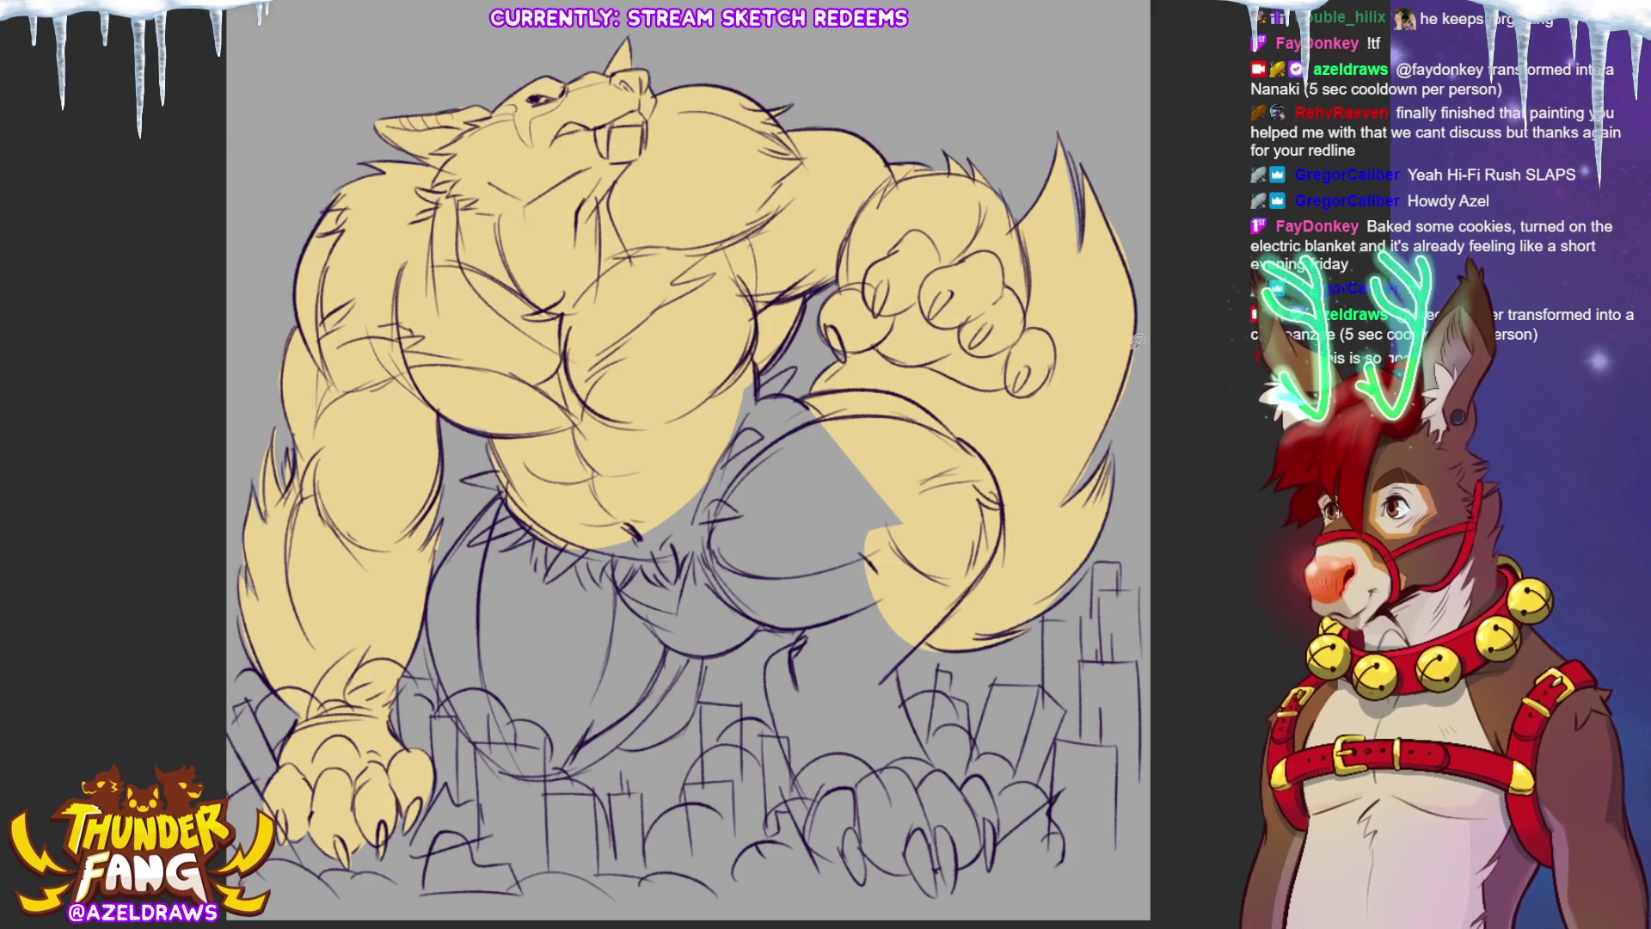
{"action": "mouse_move", "coordinate": [748, 398]}
{"action": "left_mouse_down"}
{"action": "mouse_move", "coordinate": [824, 398]}
{"action": "mouse_move", "coordinate": [752, 401]}
{"action": "mouse_move", "coordinate": [743, 368]}
{"action": "mouse_move", "coordinate": [806, 357]}
{"action": "mouse_move", "coordinate": [767, 404]}
{"action": "left_mouse_up"}
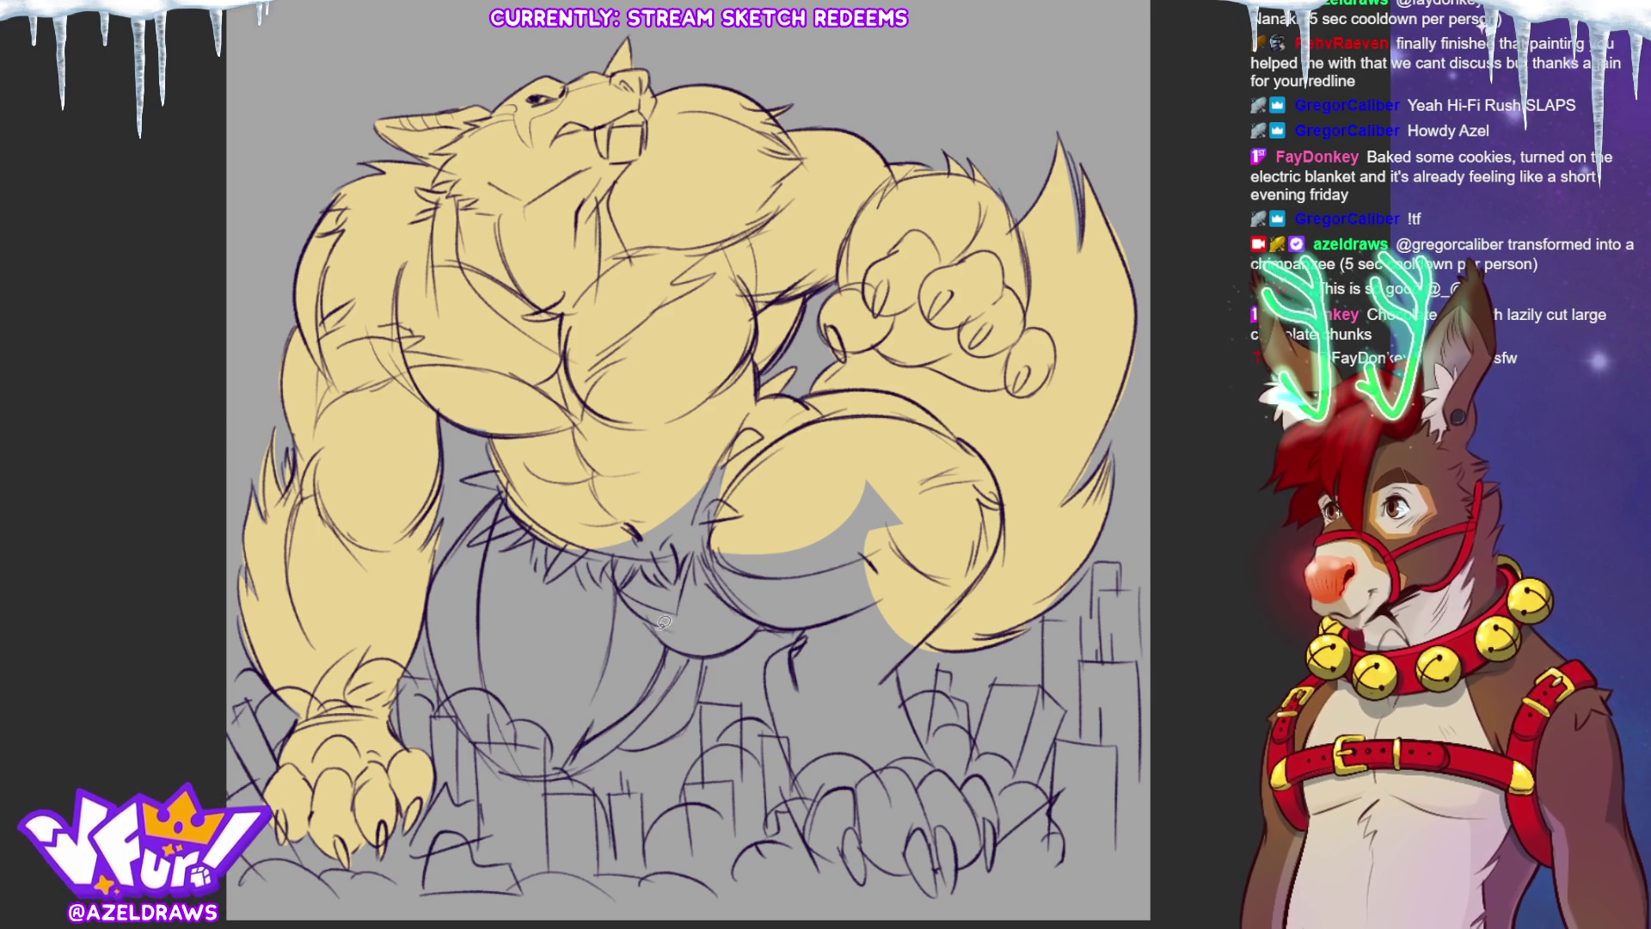
Step: Lasso-fill the thighs, lower leg, right leg and right foot with yellow
{"action": "mouse_move", "coordinate": [658, 640]}
{"action": "left_mouse_down"}
{"action": "mouse_move", "coordinate": [679, 439]}
{"action": "mouse_move", "coordinate": [619, 638]}
{"action": "left_mouse_up"}
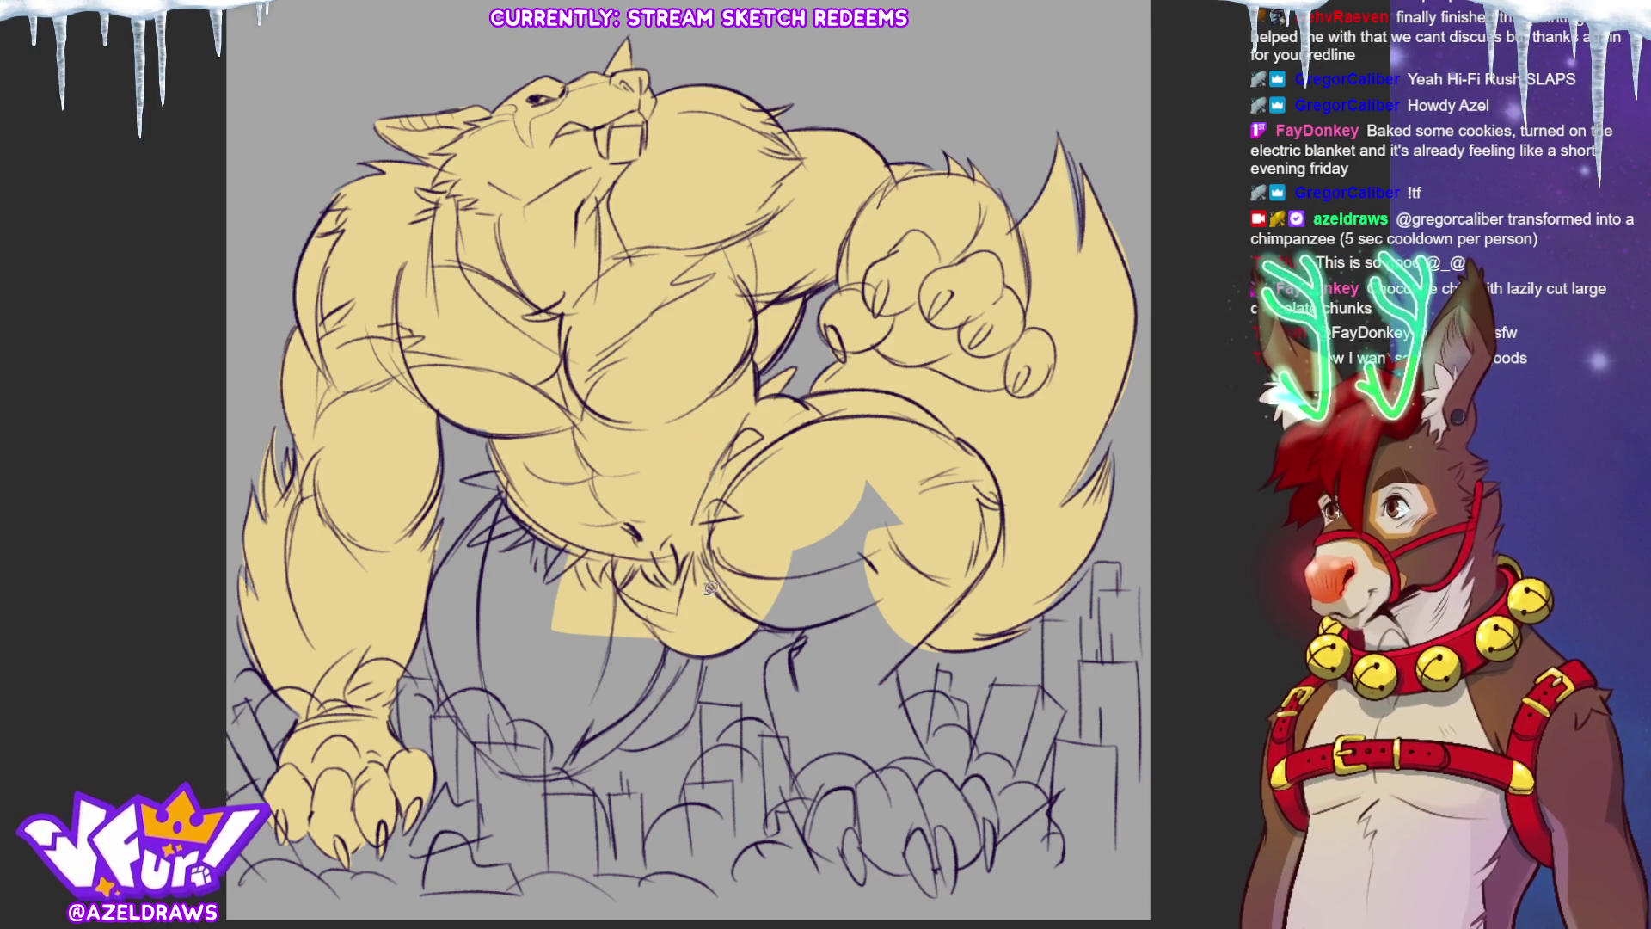
{"action": "mouse_move", "coordinate": [513, 484]}
{"action": "left_mouse_down"}
{"action": "mouse_move", "coordinate": [458, 537]}
{"action": "mouse_move", "coordinate": [429, 654]}
{"action": "mouse_move", "coordinate": [521, 770]}
{"action": "mouse_move", "coordinate": [634, 705]}
{"action": "mouse_move", "coordinate": [681, 543]}
{"action": "left_mouse_up"}
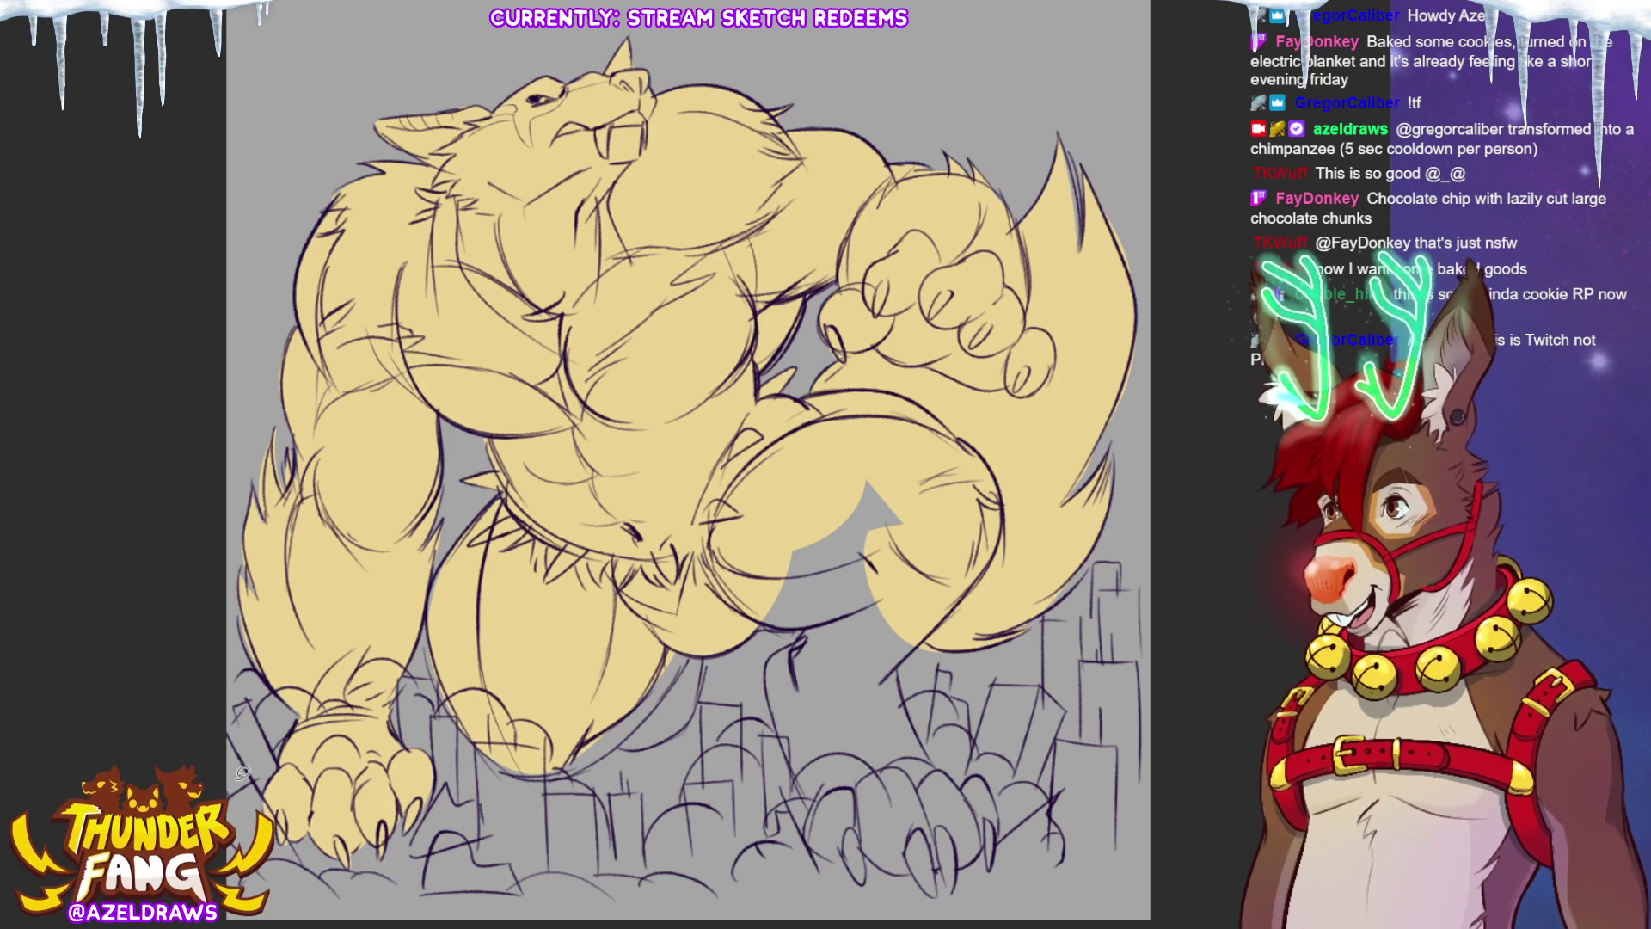
{"action": "mouse_move", "coordinate": [524, 762]}
{"action": "left_mouse_down"}
{"action": "mouse_move", "coordinate": [576, 765]}
{"action": "mouse_move", "coordinate": [686, 628]}
{"action": "mouse_move", "coordinate": [622, 740]}
{"action": "mouse_move", "coordinate": [676, 728]}
{"action": "mouse_move", "coordinate": [617, 745]}
{"action": "left_mouse_up"}
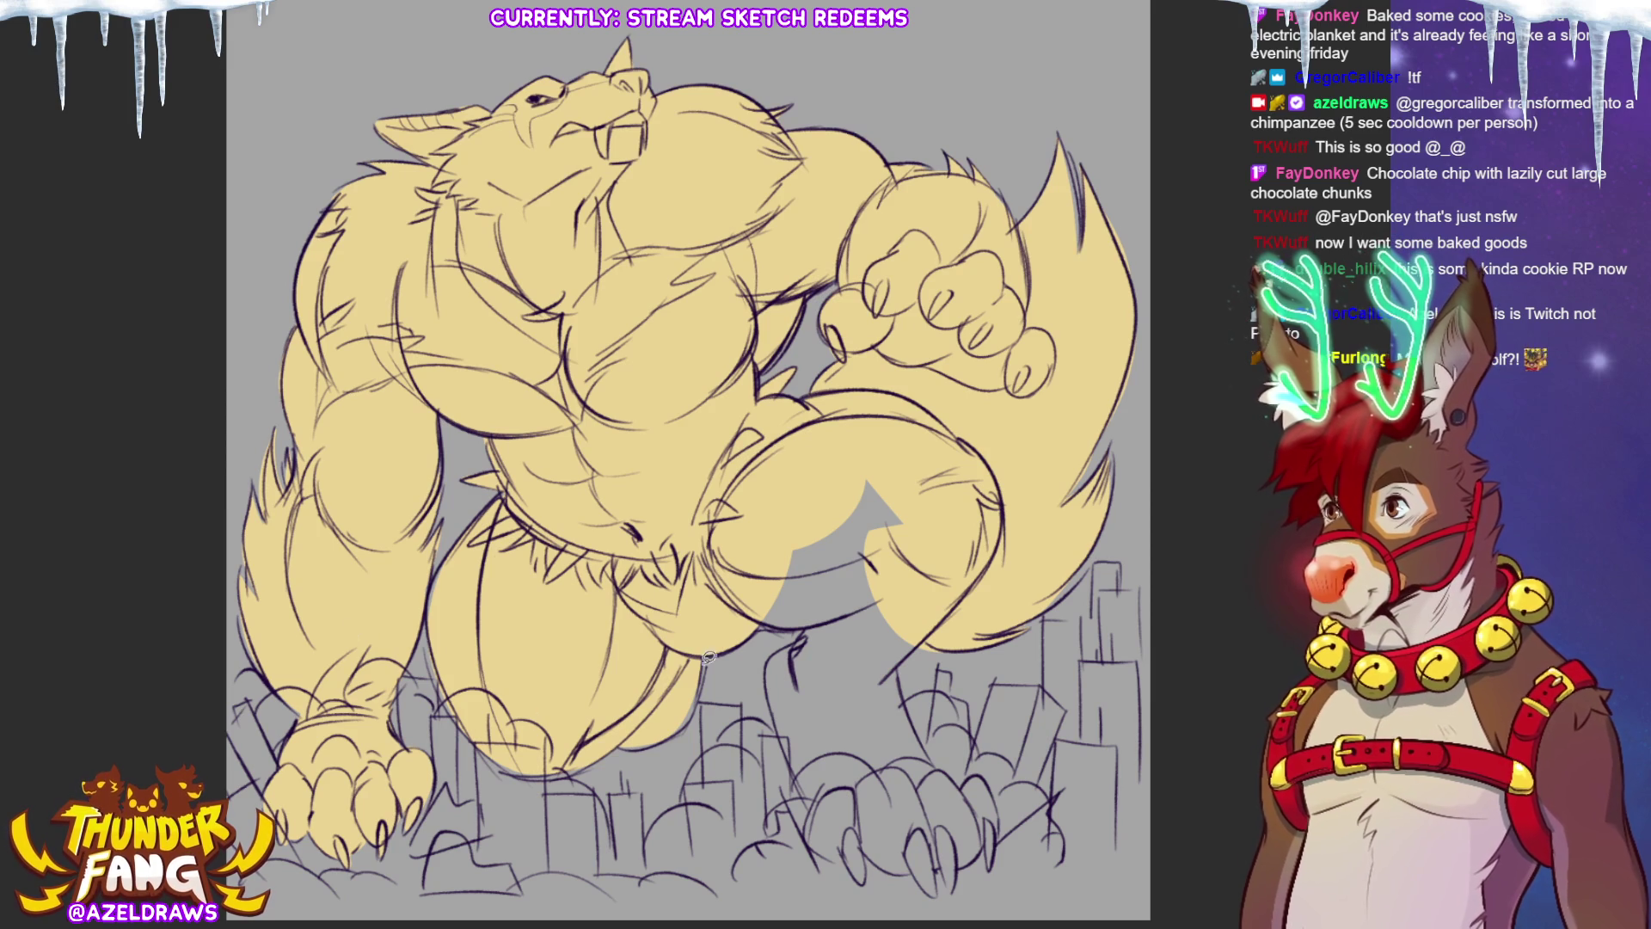
{"action": "mouse_move", "coordinate": [860, 614]}
{"action": "left_mouse_down"}
{"action": "mouse_move", "coordinate": [726, 621]}
{"action": "mouse_move", "coordinate": [795, 683]}
{"action": "mouse_move", "coordinate": [877, 692]}
{"action": "mouse_move", "coordinate": [933, 593]}
{"action": "left_mouse_up"}
{"action": "mouse_move", "coordinate": [806, 632]}
{"action": "left_mouse_down"}
{"action": "mouse_move", "coordinate": [765, 666]}
{"action": "mouse_move", "coordinate": [808, 783]}
{"action": "mouse_move", "coordinate": [907, 821]}
{"action": "mouse_move", "coordinate": [929, 741]}
{"action": "mouse_move", "coordinate": [899, 668]}
{"action": "left_mouse_up"}
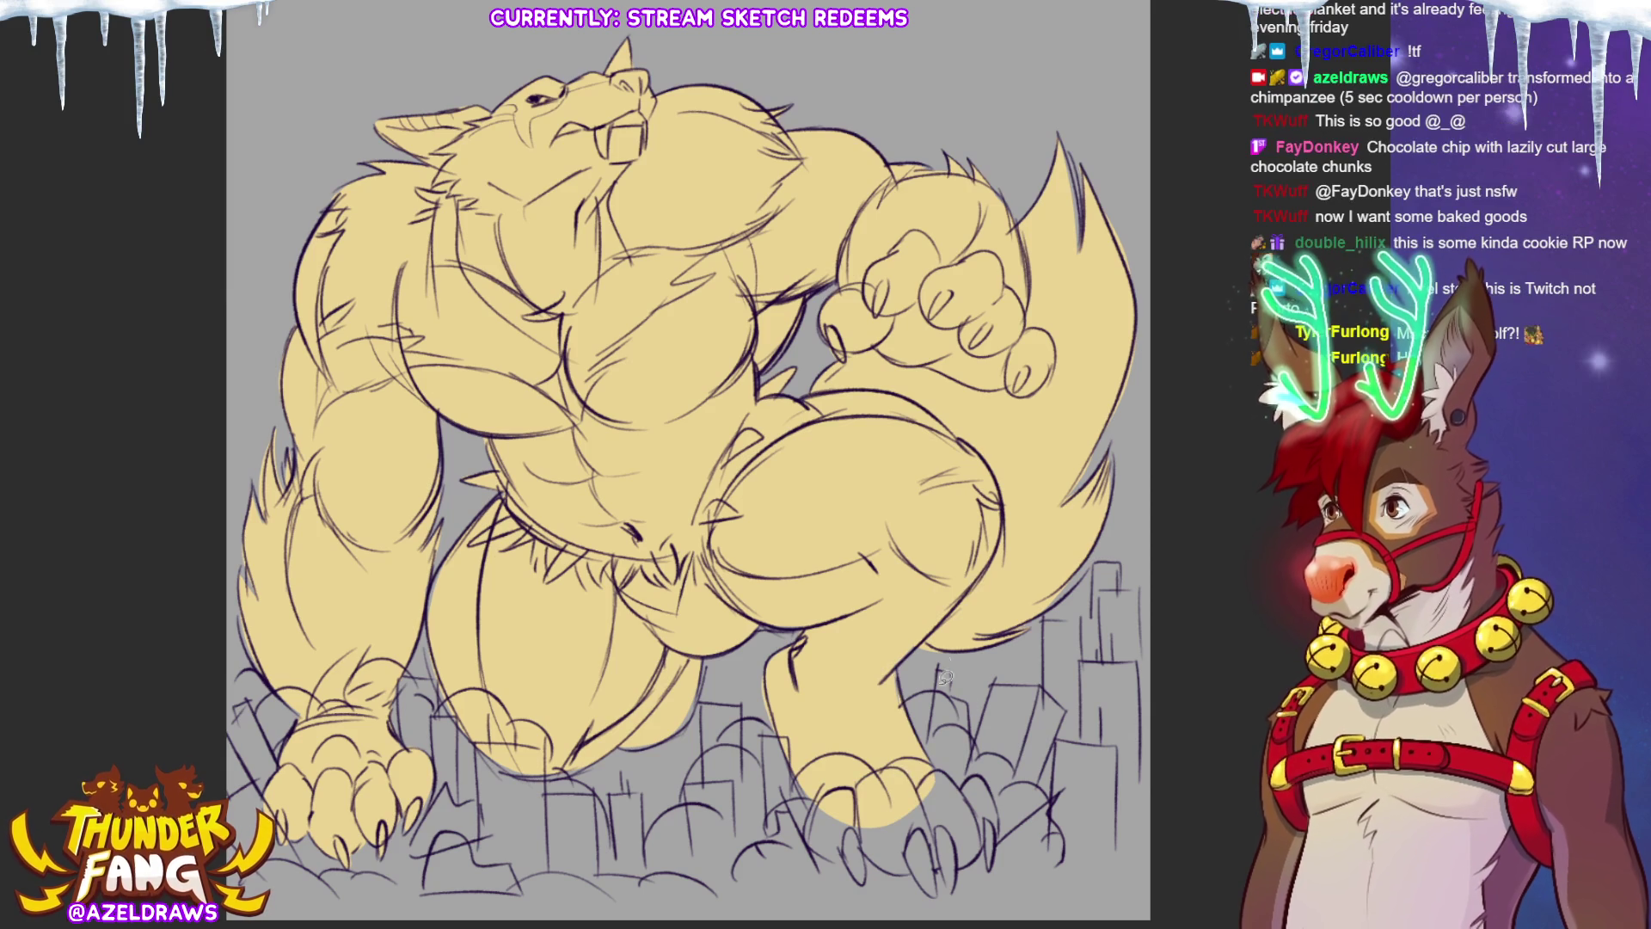
{"action": "mouse_move", "coordinate": [822, 791]}
{"action": "left_mouse_down"}
{"action": "mouse_move", "coordinate": [834, 849]}
{"action": "mouse_move", "coordinate": [941, 890]}
{"action": "mouse_move", "coordinate": [901, 855]}
{"action": "mouse_move", "coordinate": [980, 847]}
{"action": "mouse_move", "coordinate": [972, 777]}
{"action": "mouse_move", "coordinate": [995, 778]}
{"action": "mouse_move", "coordinate": [982, 850]}
{"action": "mouse_move", "coordinate": [950, 870]}
{"action": "mouse_move", "coordinate": [993, 846]}
{"action": "mouse_move", "coordinate": [984, 826]}
{"action": "mouse_move", "coordinate": [934, 889]}
{"action": "left_mouse_up"}
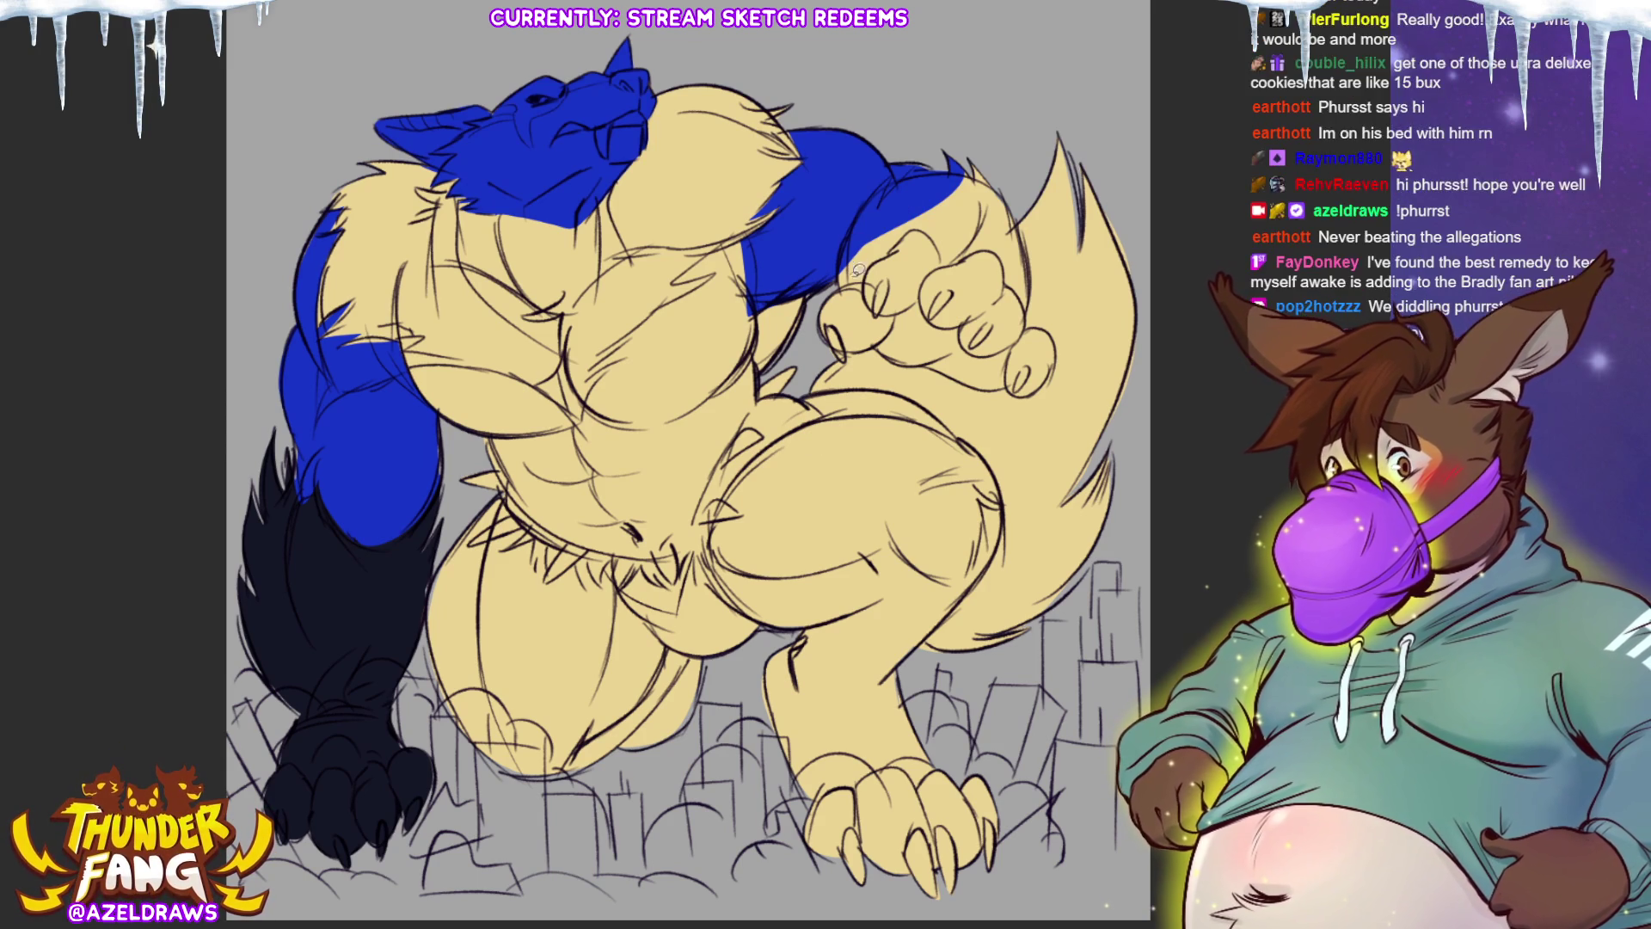
Step: Lasso the fist's lower-left and right edges along the blue arm and fill them black
{"action": "mouse_move", "coordinate": [846, 275]}
{"action": "left_mouse_down"}
{"action": "mouse_move", "coordinate": [897, 175]}
{"action": "mouse_move", "coordinate": [963, 137]}
{"action": "mouse_move", "coordinate": [1019, 203]}
{"action": "mouse_move", "coordinate": [1029, 316]}
{"action": "mouse_move", "coordinate": [1053, 337]}
{"action": "mouse_move", "coordinate": [1056, 364]}
{"action": "mouse_move", "coordinate": [1013, 371]}
{"action": "left_mouse_up"}
{"action": "key", "text": "ctrl+d"}
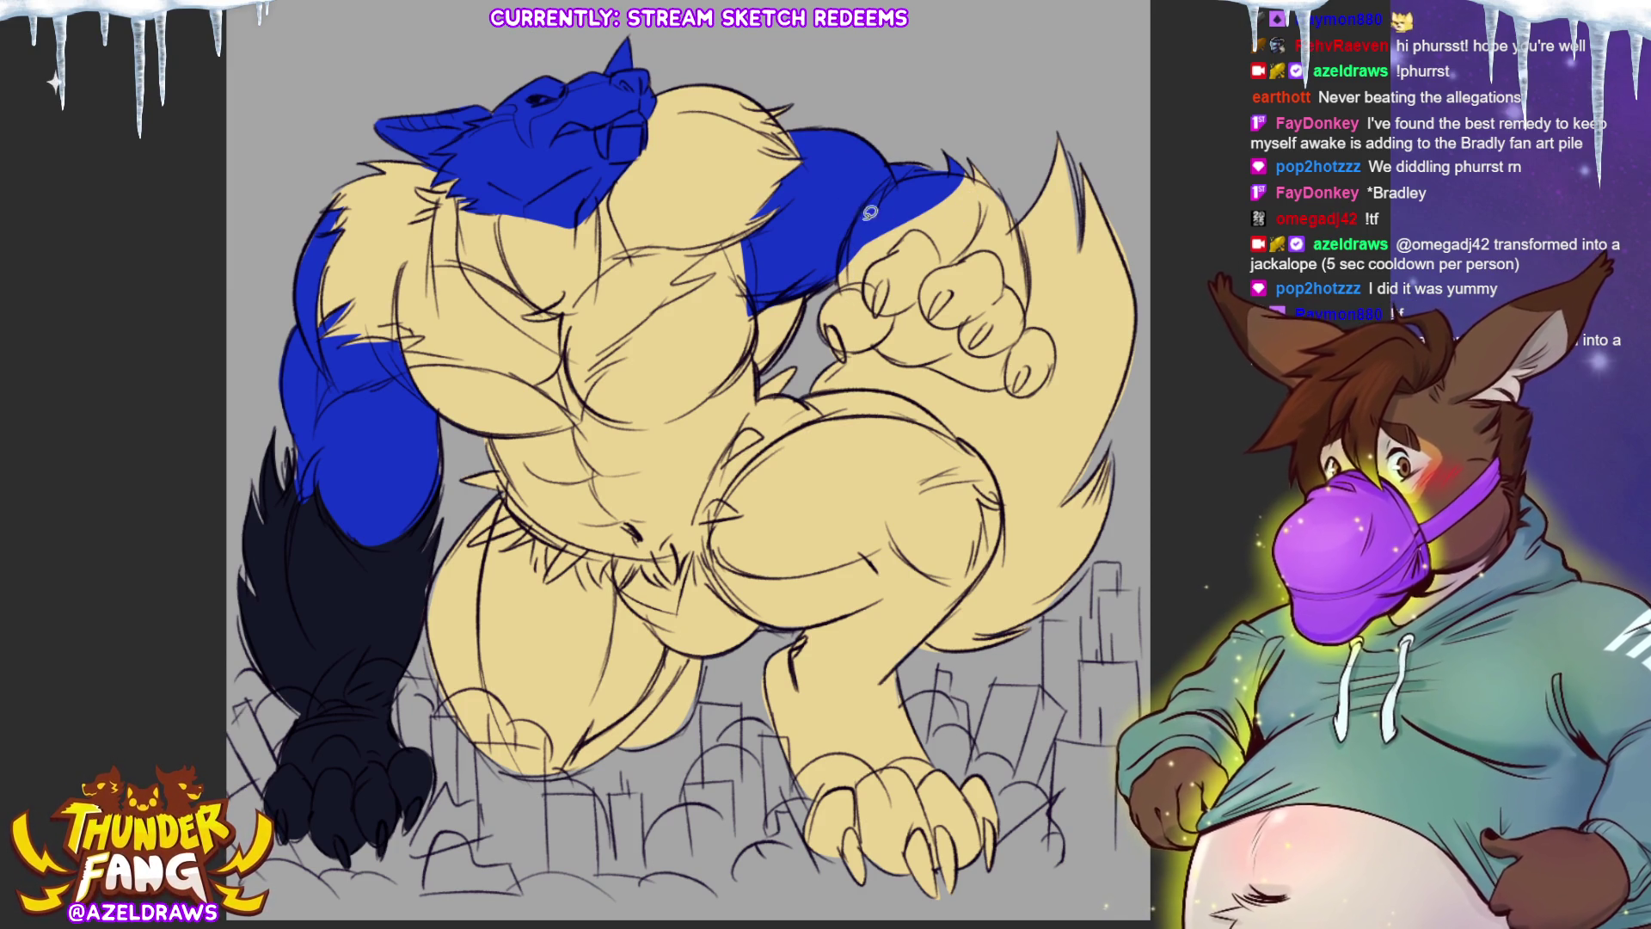
{"action": "mouse_move", "coordinate": [849, 294]}
{"action": "left_mouse_down"}
{"action": "mouse_move", "coordinate": [856, 219]}
{"action": "mouse_move", "coordinate": [894, 179]}
{"action": "mouse_move", "coordinate": [950, 159]}
{"action": "mouse_move", "coordinate": [1002, 191]}
{"action": "mouse_move", "coordinate": [938, 293]}
{"action": "left_mouse_up"}
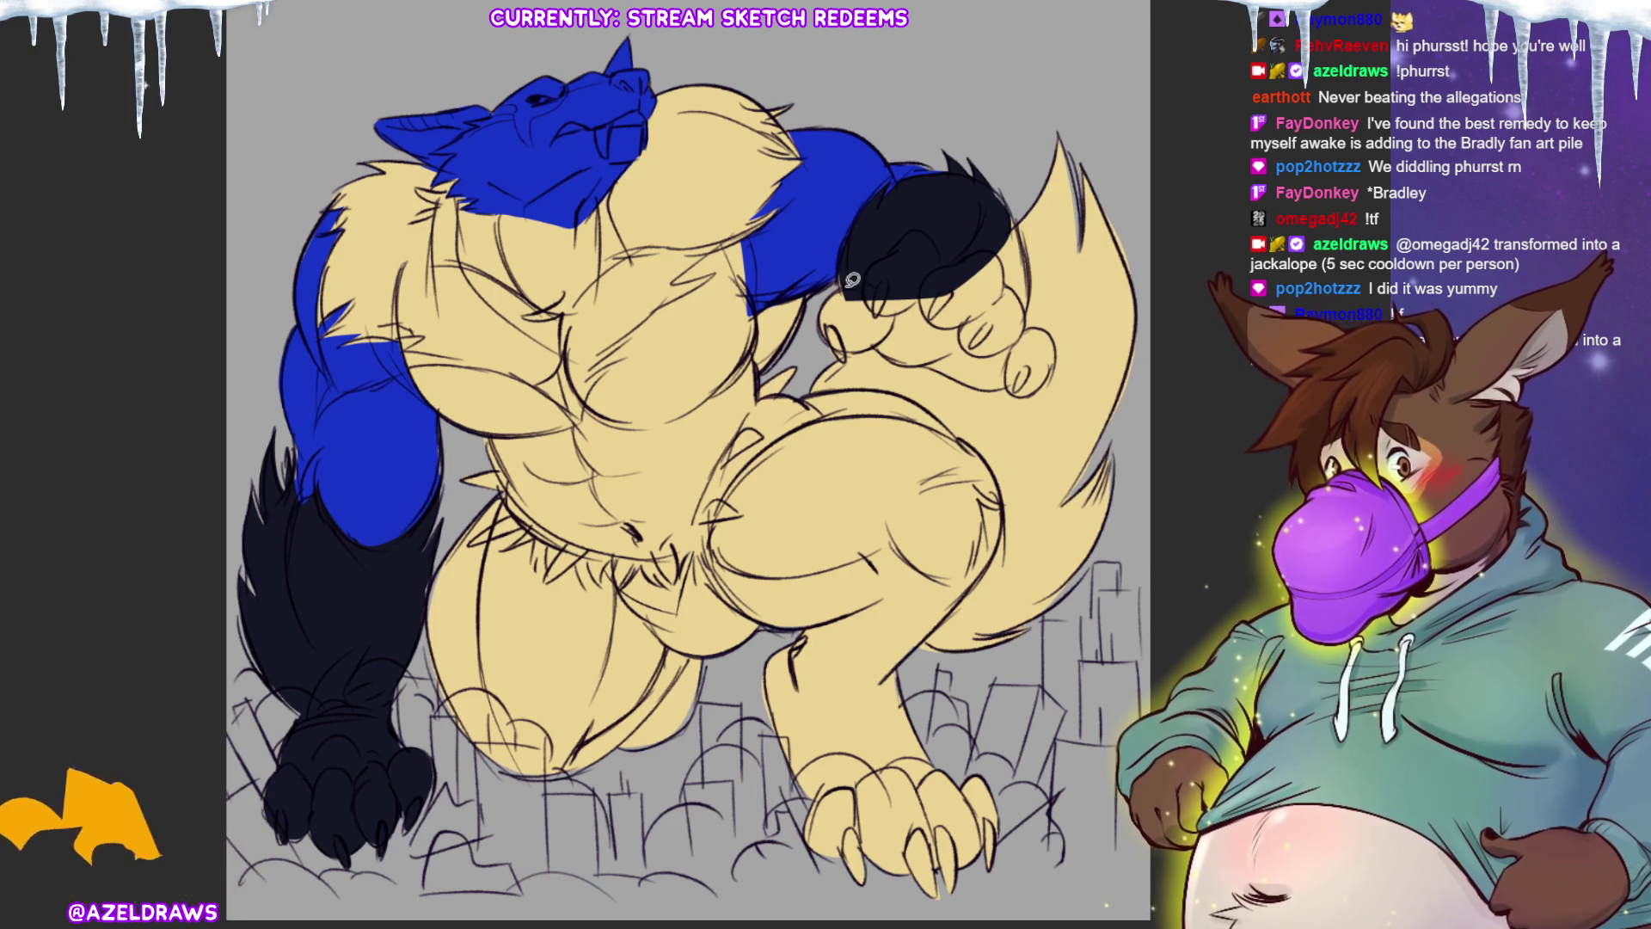
{"action": "mouse_move", "coordinate": [851, 262]}
{"action": "left_mouse_down"}
{"action": "mouse_move", "coordinate": [834, 343]}
{"action": "mouse_move", "coordinate": [898, 259]}
{"action": "mouse_move", "coordinate": [881, 336]}
{"action": "mouse_move", "coordinate": [910, 361]}
{"action": "mouse_move", "coordinate": [894, 271]}
{"action": "left_mouse_up"}
{"action": "mouse_move", "coordinate": [1007, 210]}
{"action": "left_mouse_down"}
{"action": "mouse_move", "coordinate": [1032, 253]}
{"action": "mouse_move", "coordinate": [1022, 316]}
{"action": "left_mouse_up"}
{"action": "mouse_move", "coordinate": [1026, 297]}
{"action": "left_mouse_down"}
{"action": "mouse_move", "coordinate": [1029, 325]}
{"action": "mouse_move", "coordinate": [1059, 344]}
{"action": "mouse_move", "coordinate": [1036, 391]}
{"action": "mouse_move", "coordinate": [958, 345]}
{"action": "mouse_move", "coordinate": [933, 359]}
{"action": "mouse_move", "coordinate": [963, 381]}
{"action": "mouse_move", "coordinate": [1014, 348]}
{"action": "left_mouse_up"}
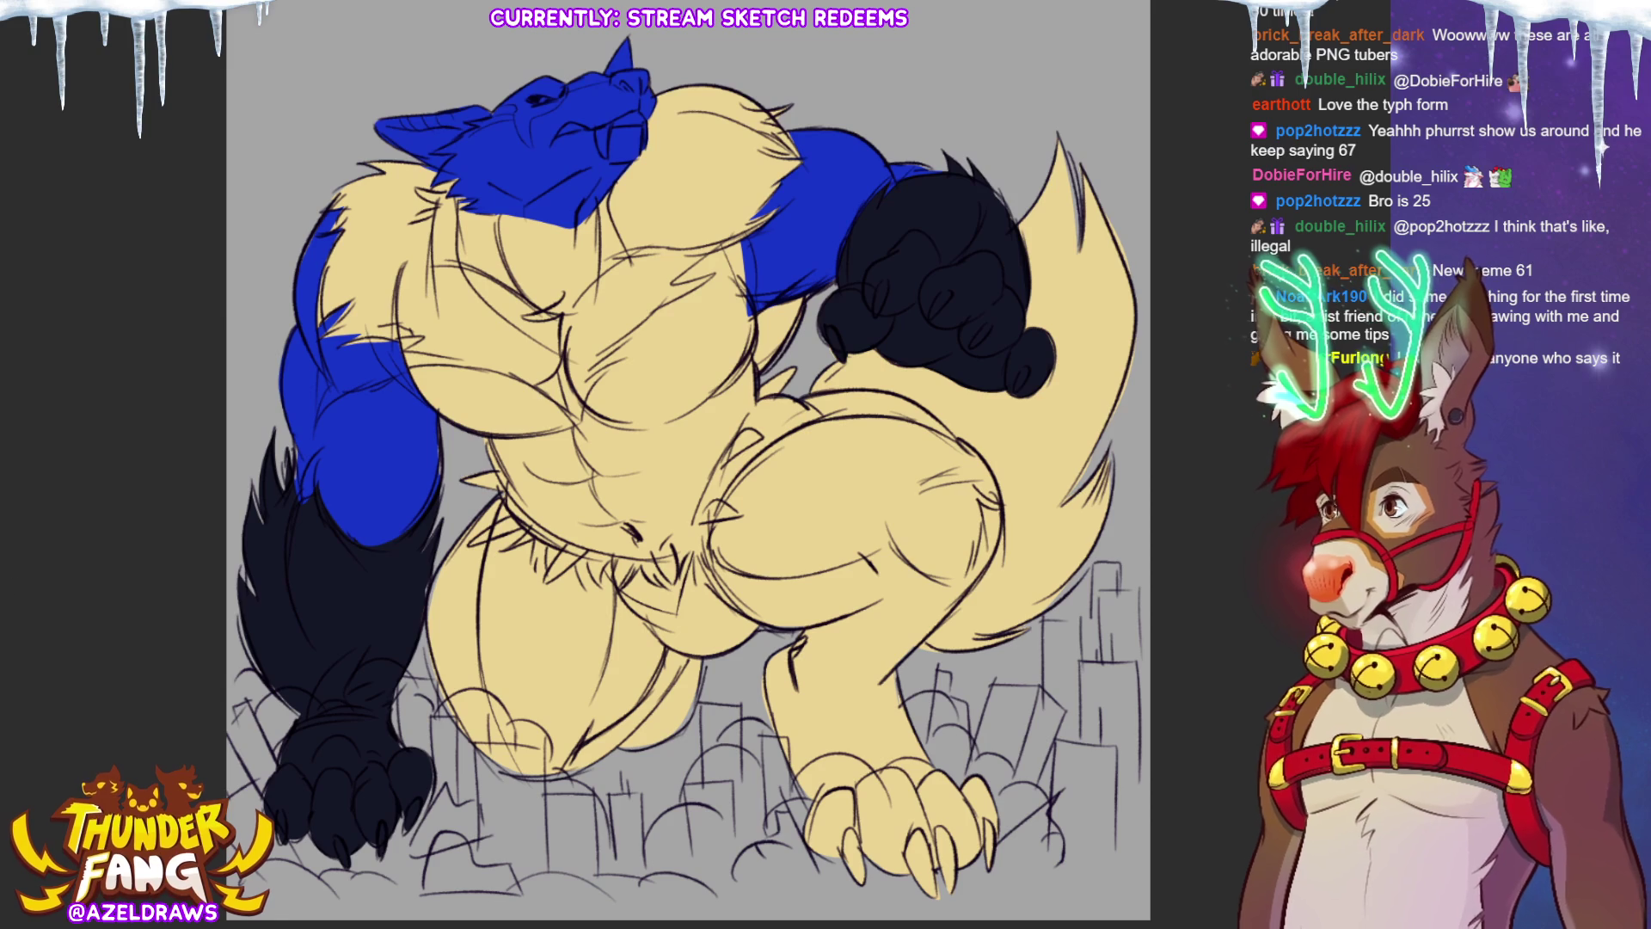
{"action": "left_click", "coordinate": [375, 665]}
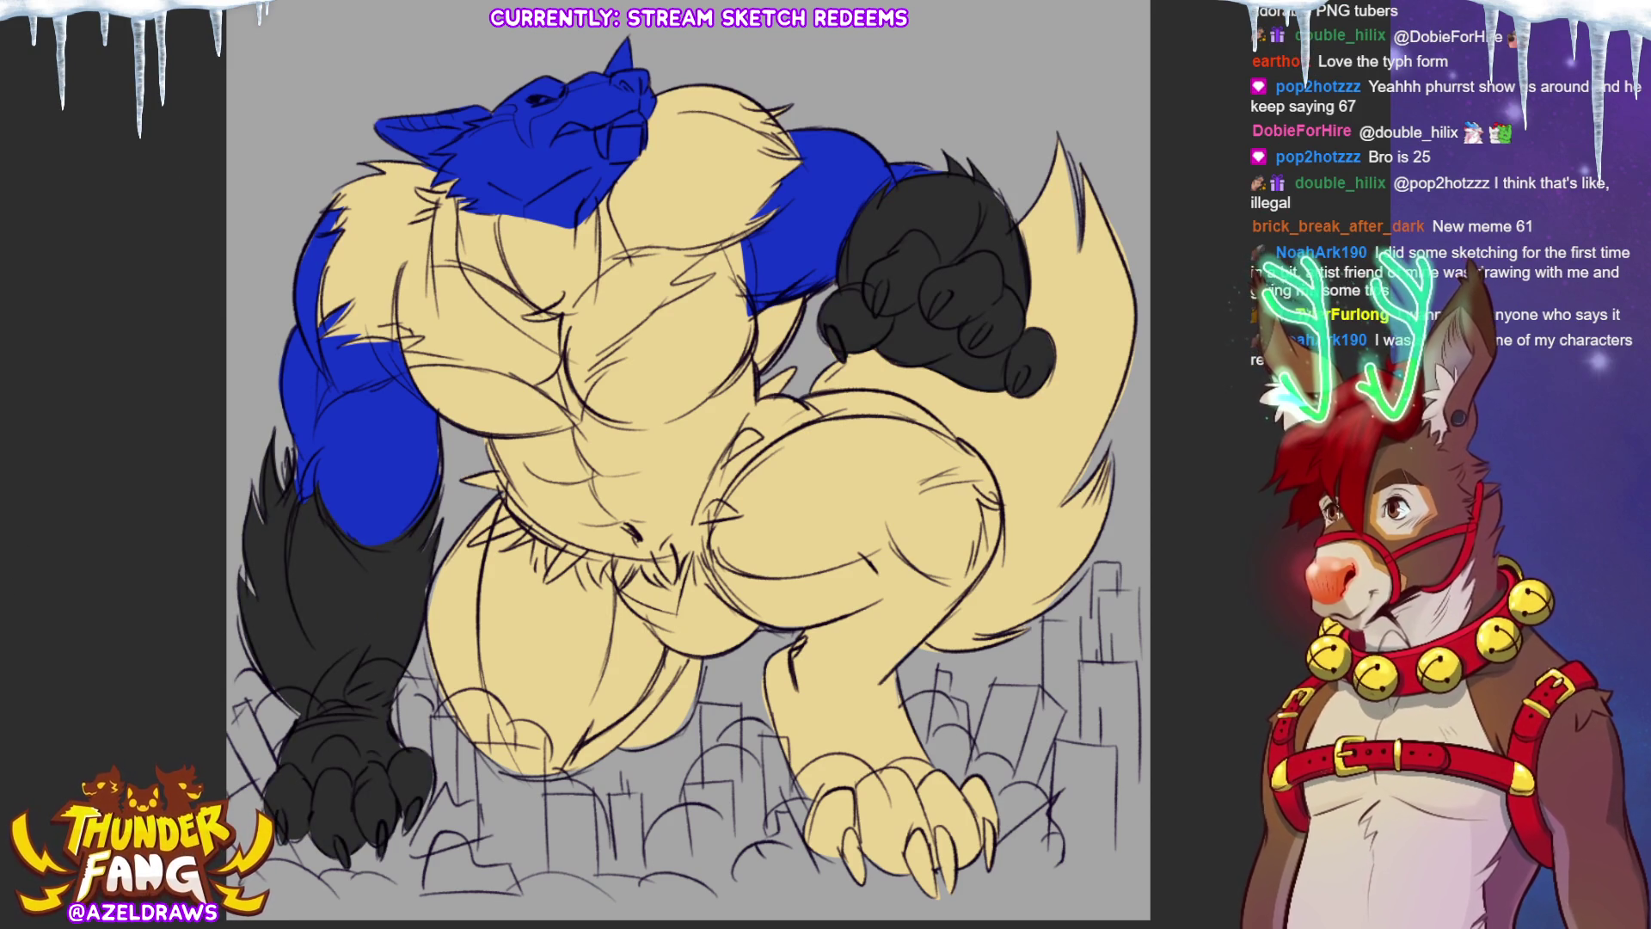
Step: Lighten the blue fur, sample black from the fist, and fill the shadows under both arms
{"action": "left_click", "coordinate": [421, 591]}
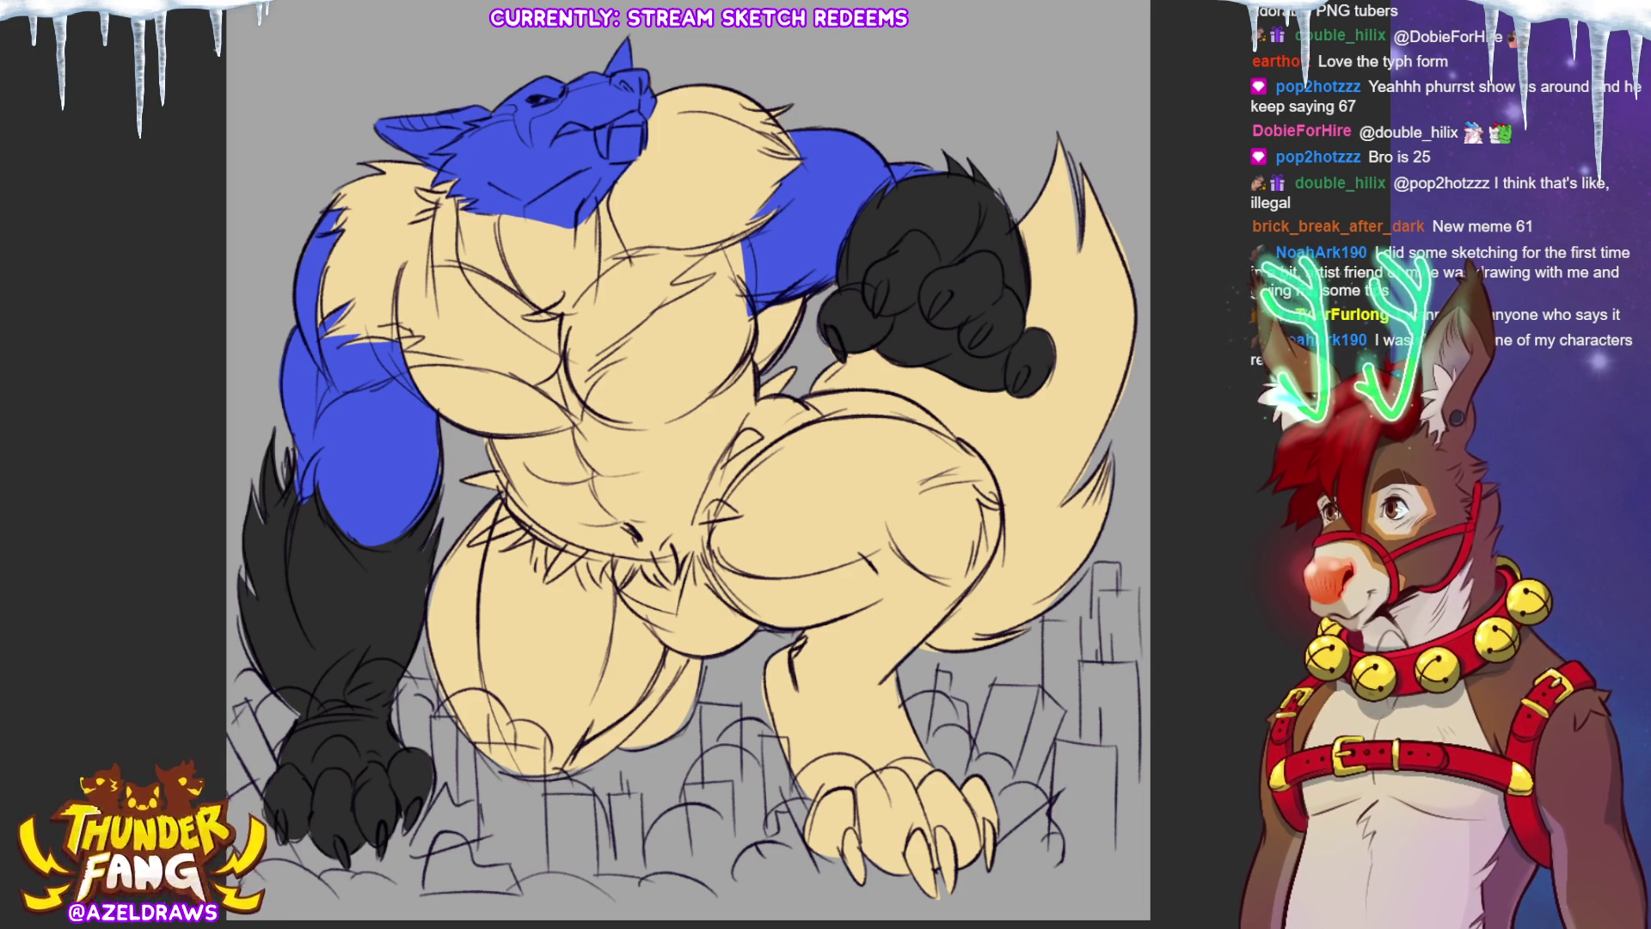
{"action": "left_click", "coordinate": [947, 223], "text": "alt"}
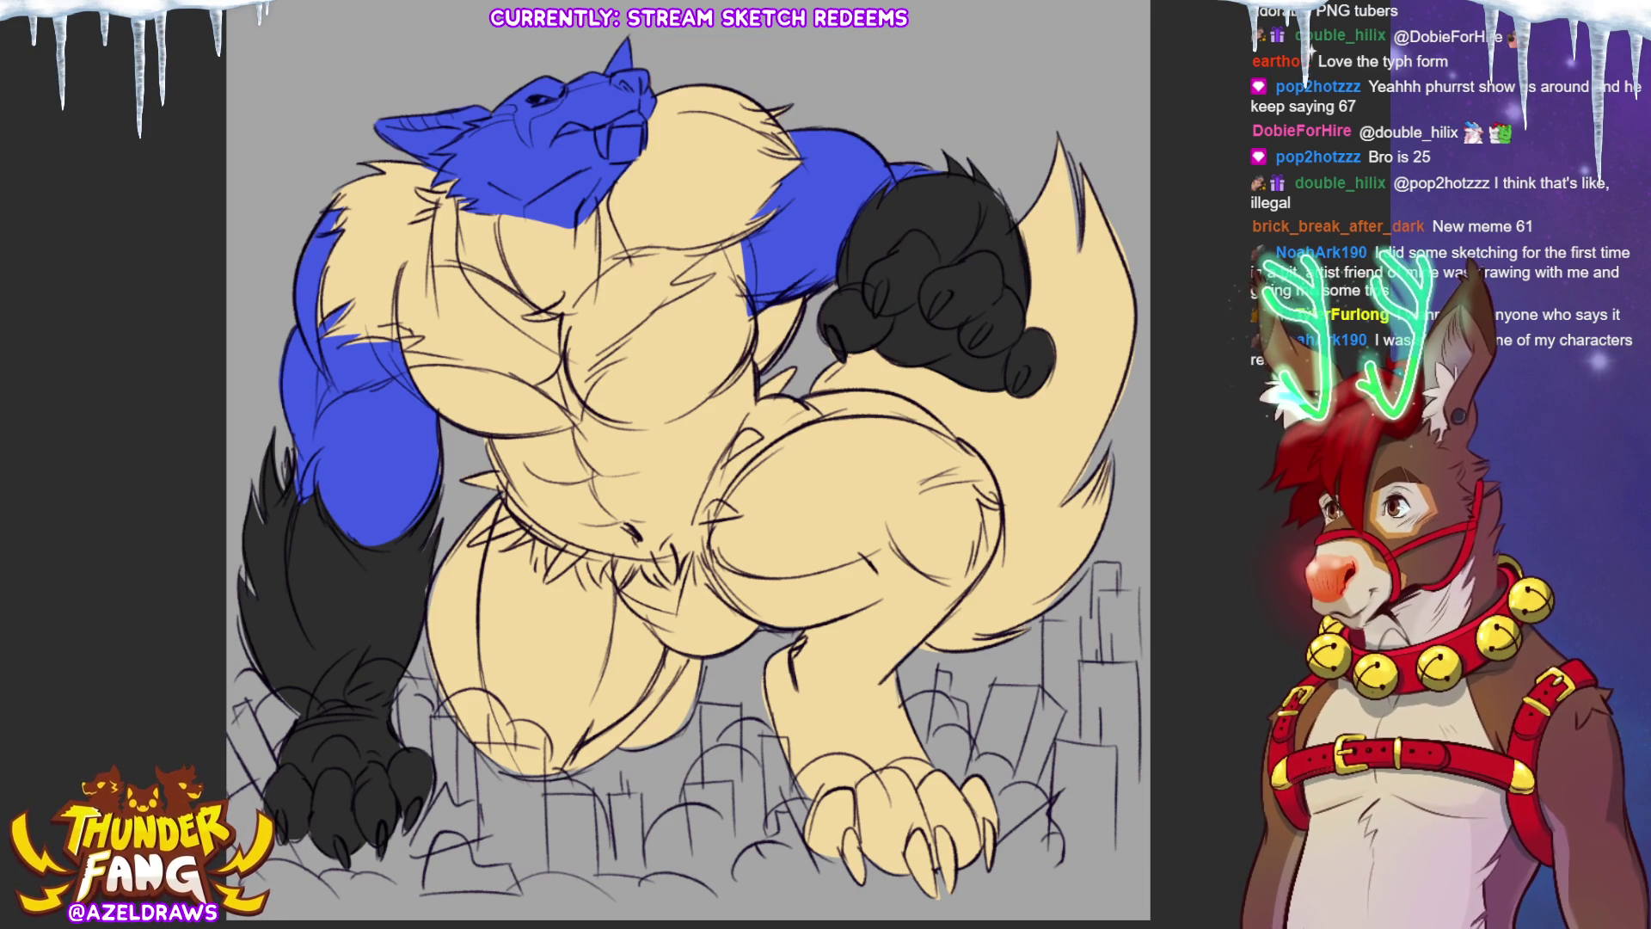
{"action": "mouse_move", "coordinate": [728, 241]}
{"action": "left_mouse_down"}
{"action": "mouse_move", "coordinate": [758, 309]}
{"action": "mouse_move", "coordinate": [752, 226]}
{"action": "mouse_move", "coordinate": [731, 231]}
{"action": "left_mouse_up"}
{"action": "mouse_move", "coordinate": [410, 308]}
{"action": "left_mouse_down"}
{"action": "mouse_move", "coordinate": [404, 280]}
{"action": "mouse_move", "coordinate": [402, 344]}
{"action": "mouse_move", "coordinate": [434, 404]}
{"action": "mouse_move", "coordinate": [375, 332]}
{"action": "mouse_move", "coordinate": [388, 320]}
{"action": "left_mouse_up"}
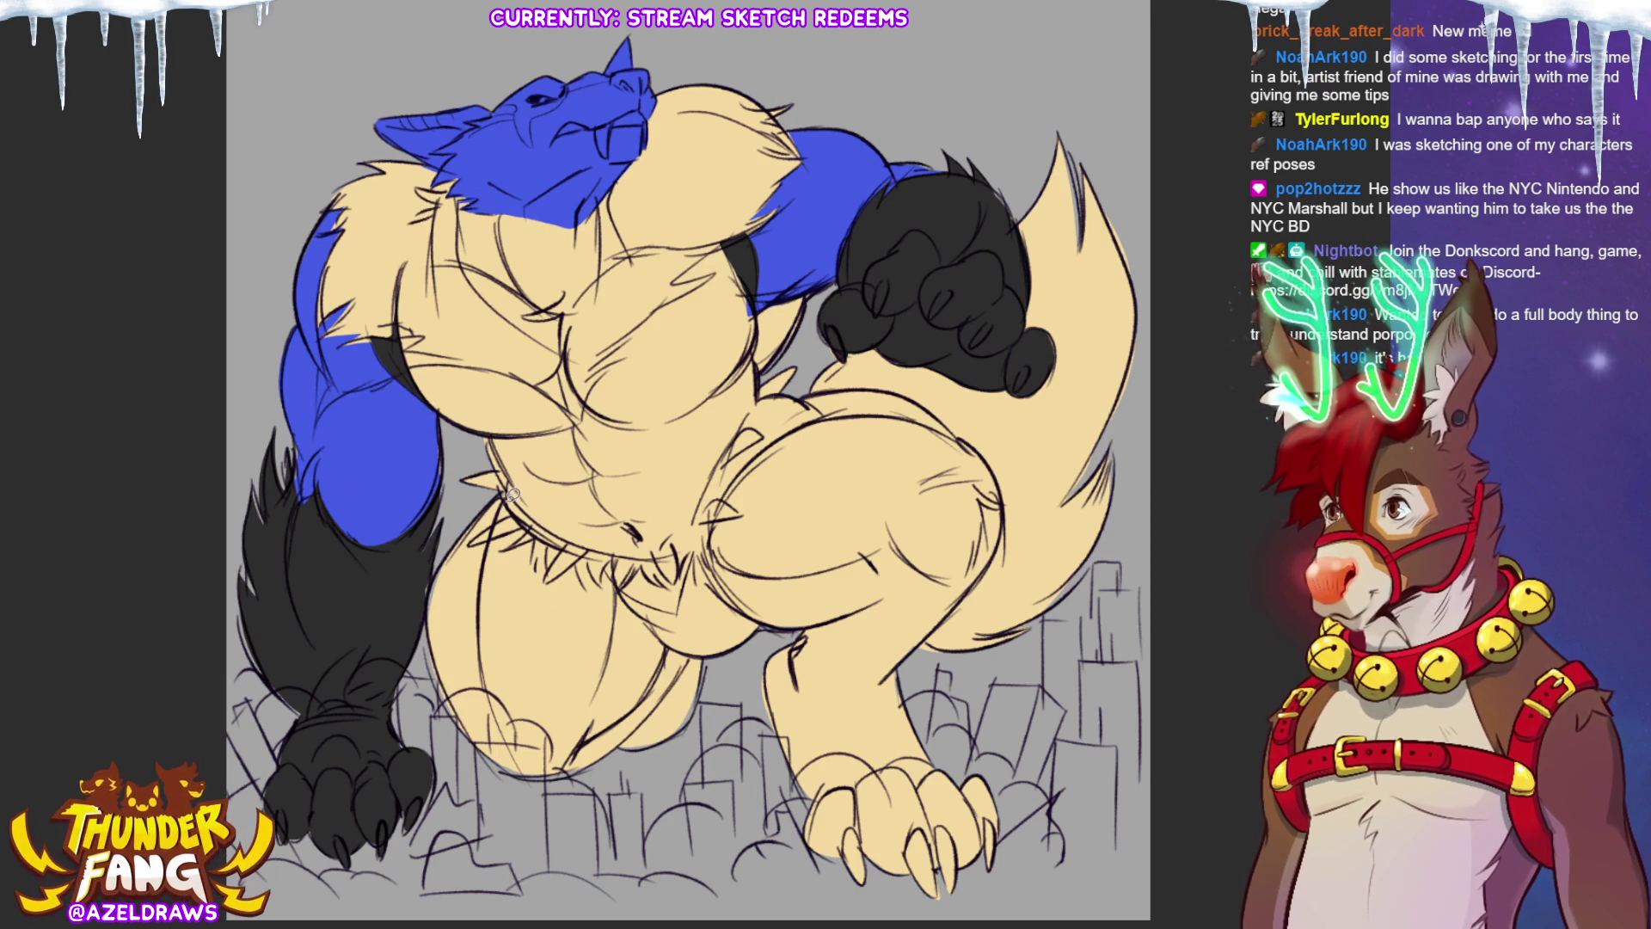
{"action": "mouse_move", "coordinate": [495, 496]}
{"action": "left_mouse_down"}
{"action": "mouse_move", "coordinate": [427, 593]}
{"action": "mouse_move", "coordinate": [503, 791]}
{"action": "mouse_move", "coordinate": [654, 755]}
{"action": "mouse_move", "coordinate": [708, 708]}
{"action": "mouse_move", "coordinate": [727, 621]}
{"action": "mouse_move", "coordinate": [602, 550]}
{"action": "mouse_move", "coordinate": [727, 502]}
{"action": "mouse_move", "coordinate": [810, 392]}
{"action": "mouse_move", "coordinate": [889, 385]}
{"action": "mouse_move", "coordinate": [917, 557]}
{"action": "mouse_move", "coordinate": [705, 633]}
{"action": "left_mouse_up"}
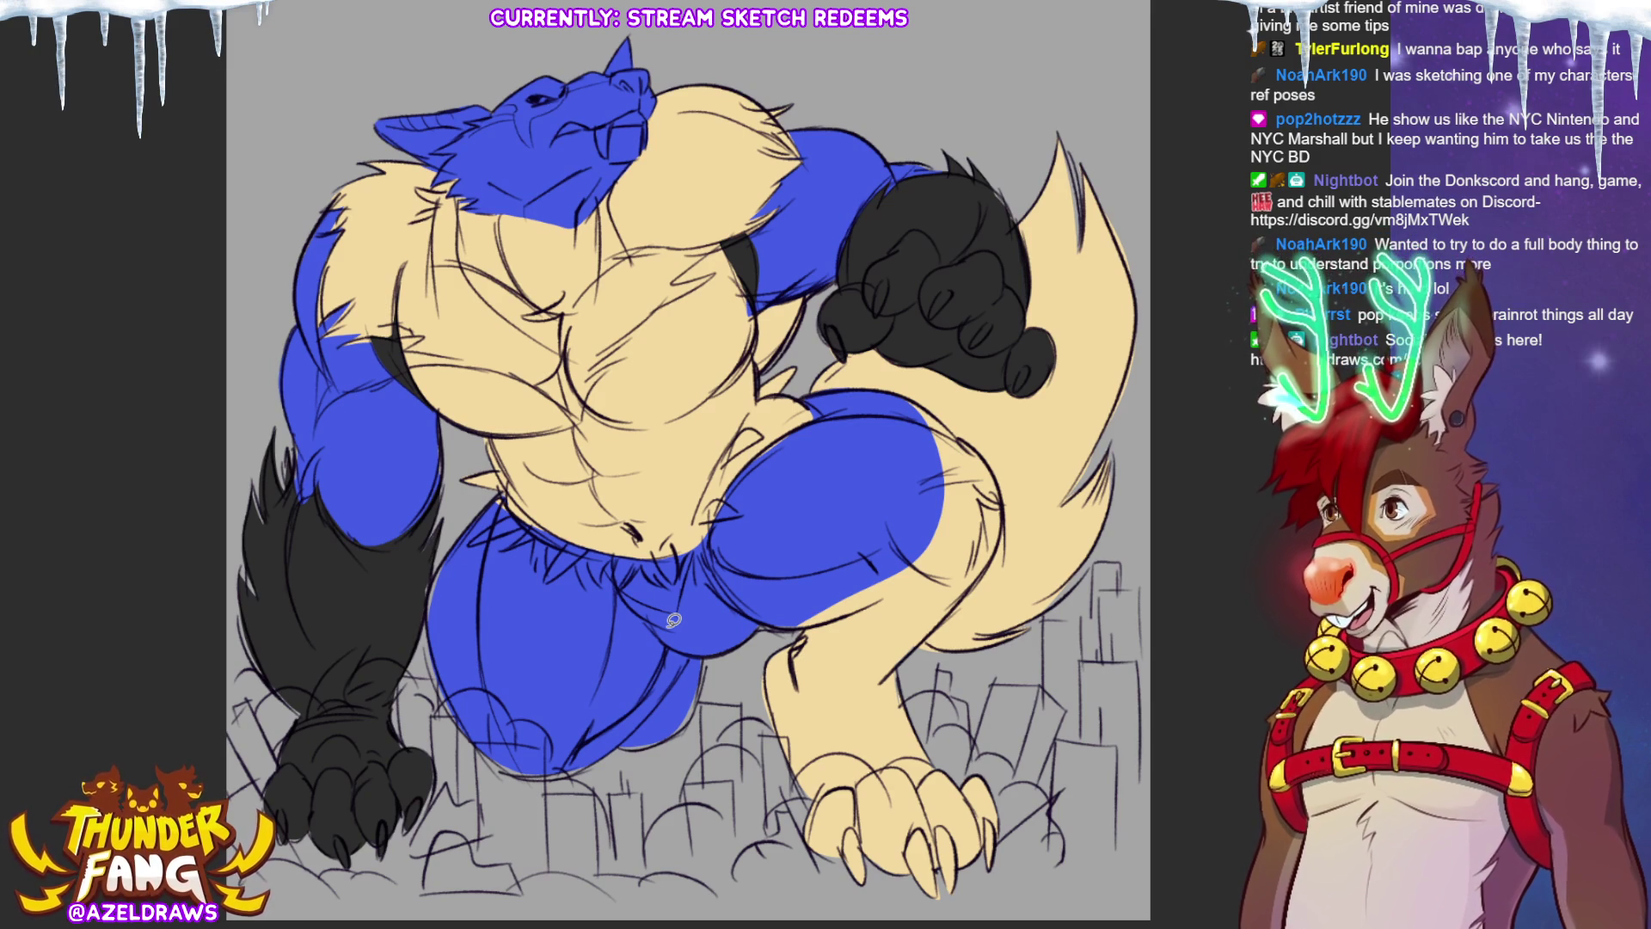
Step: Lasso-fill the right thigh and its edges blue, then outline the front lower leg and left leg
{"action": "left_click_drag", "start_coordinate": [674, 620], "coordinate": [675, 618]}
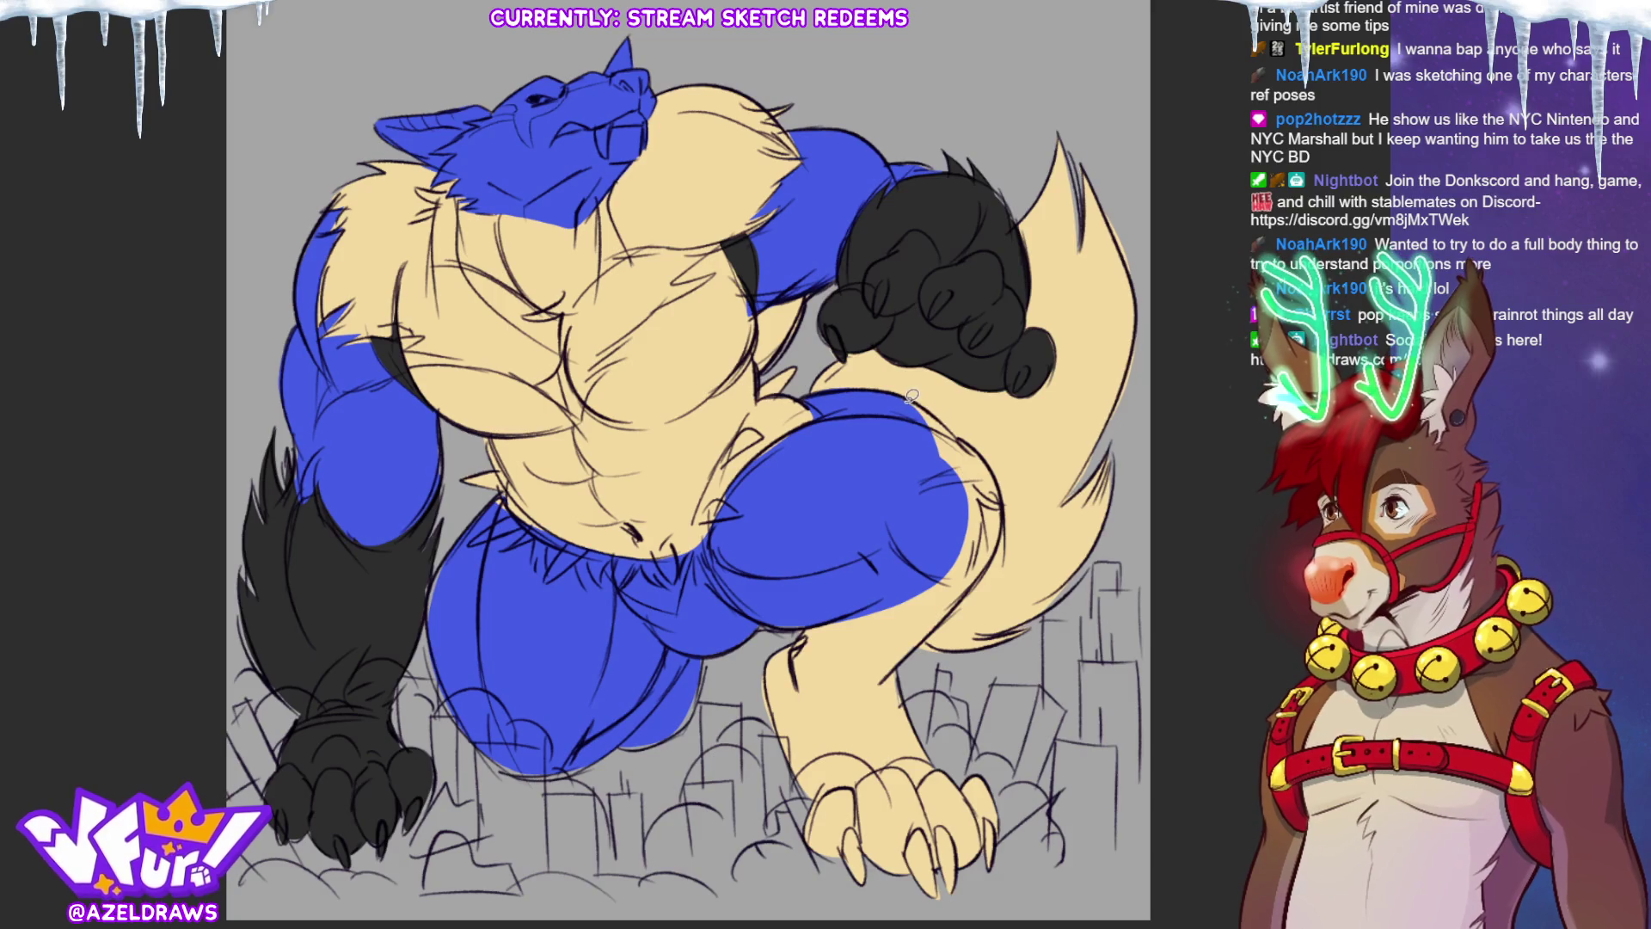
{"action": "left_click_drag", "start_coordinate": [912, 400], "coordinate": [955, 482]}
{"action": "mouse_move", "coordinate": [958, 426]}
{"action": "left_mouse_down"}
{"action": "mouse_move", "coordinate": [1001, 478]}
{"action": "mouse_move", "coordinate": [993, 547]}
{"action": "left_mouse_up"}
{"action": "mouse_move", "coordinate": [999, 474]}
{"action": "left_mouse_down"}
{"action": "mouse_move", "coordinate": [1003, 511]}
{"action": "mouse_move", "coordinate": [890, 569]}
{"action": "left_mouse_up"}
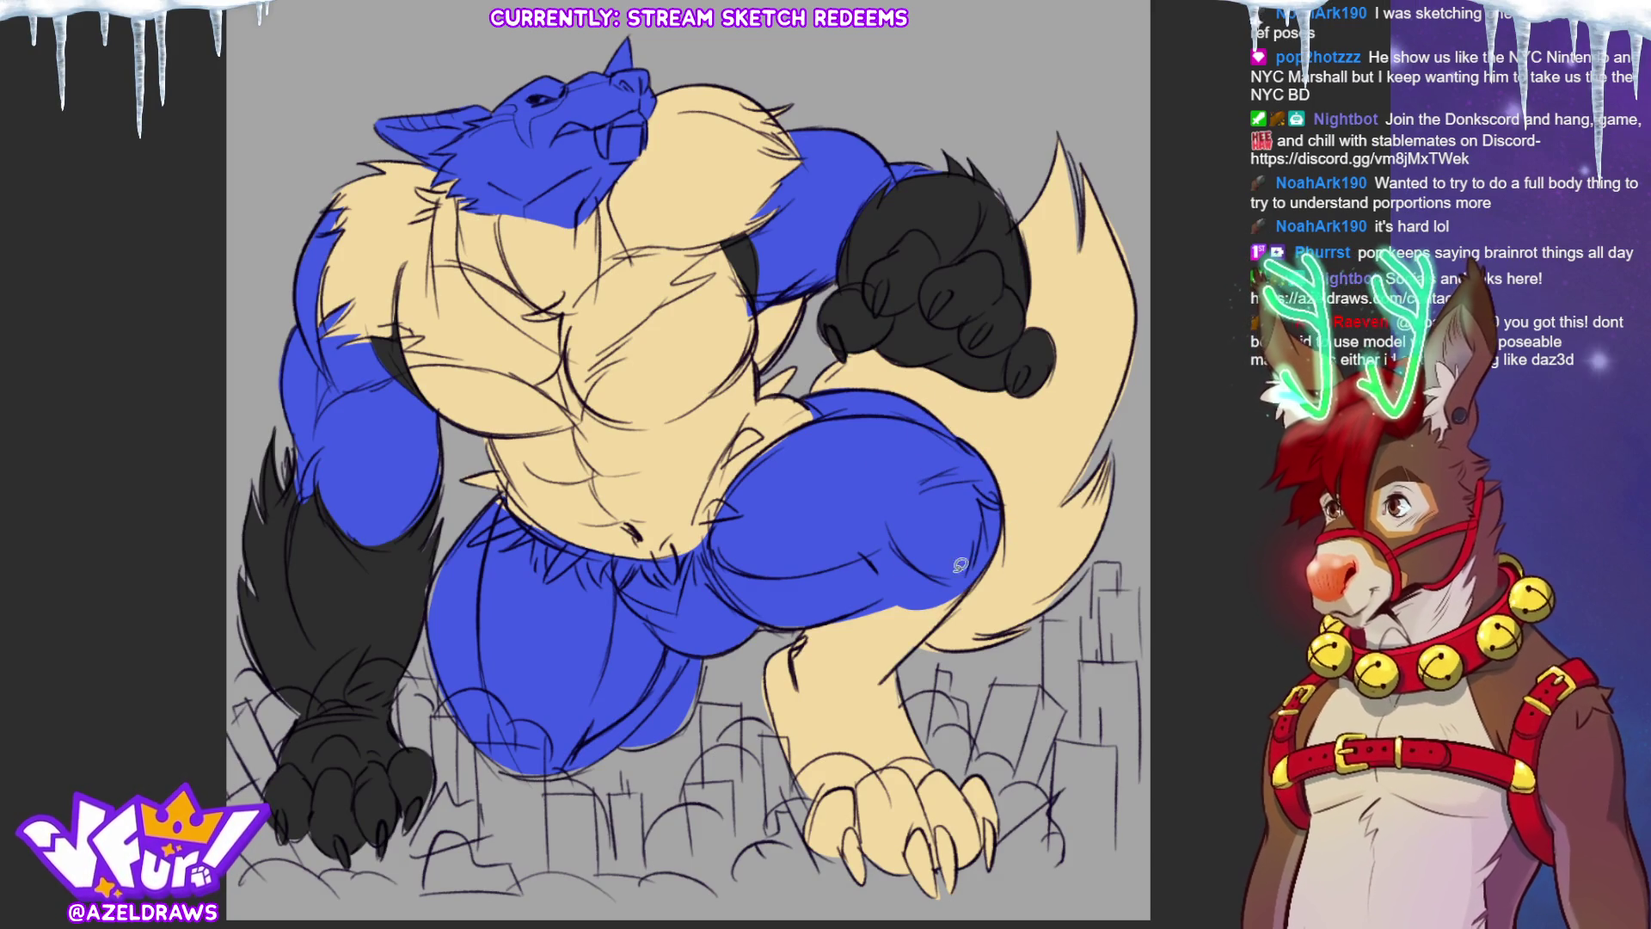
{"action": "left_click_drag", "start_coordinate": [765, 620], "coordinate": [879, 617]}
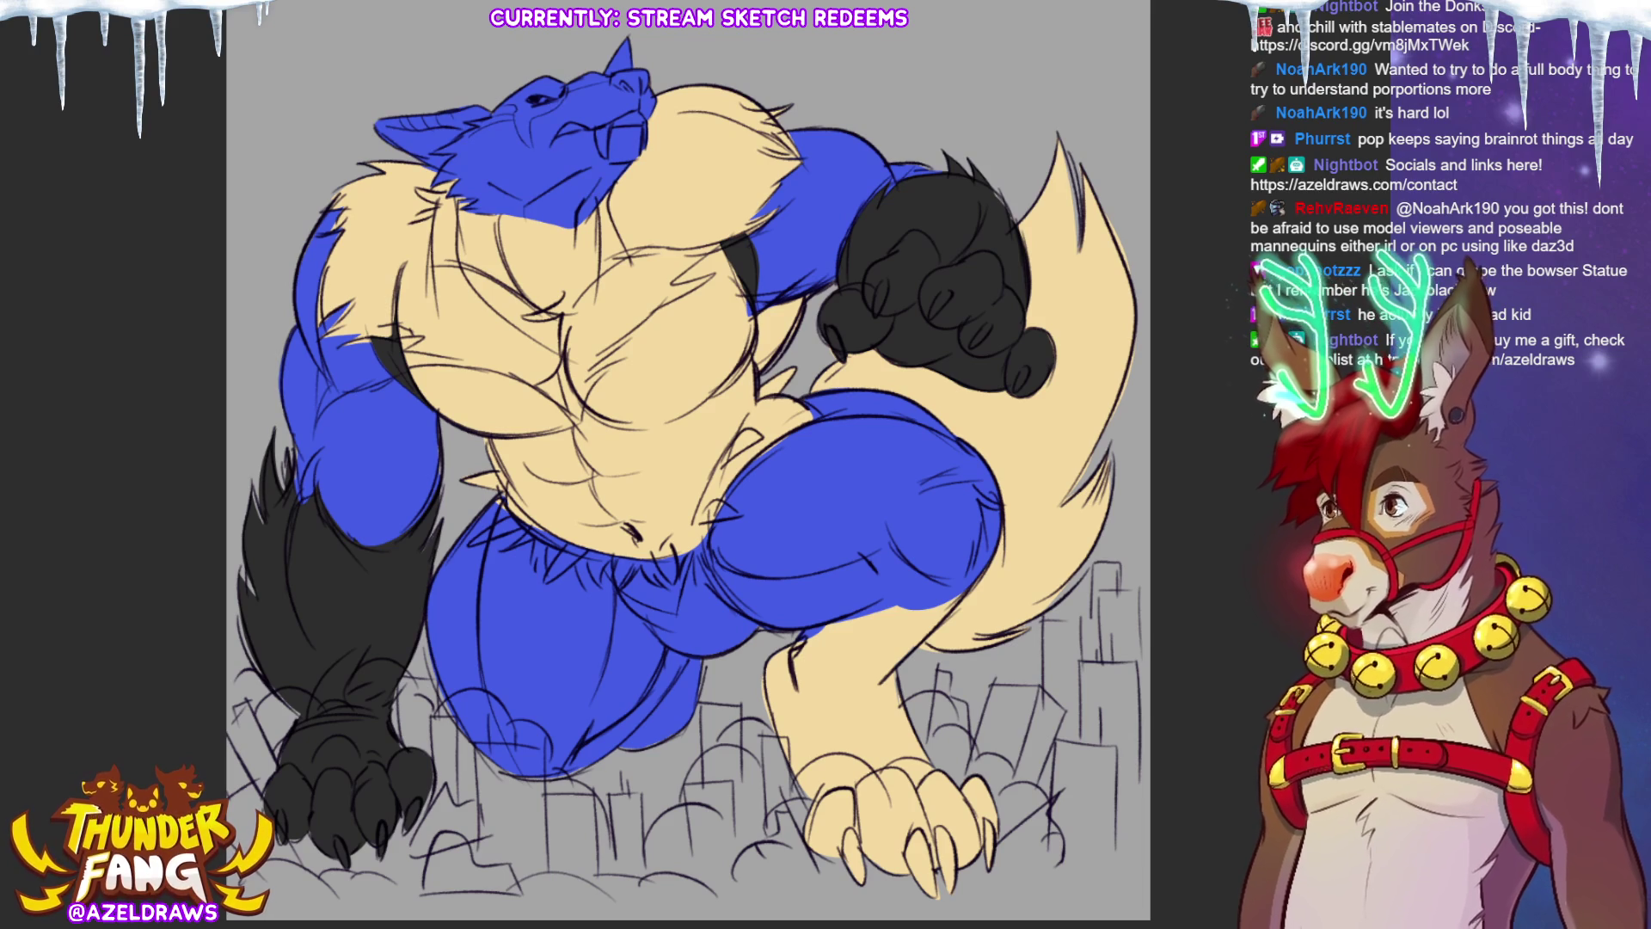
{"action": "mouse_move", "coordinate": [815, 602]}
{"action": "left_mouse_down"}
{"action": "mouse_move", "coordinate": [753, 812]}
{"action": "mouse_move", "coordinate": [826, 898]}
{"action": "mouse_move", "coordinate": [971, 760]}
{"action": "mouse_move", "coordinate": [952, 518]}
{"action": "left_mouse_up"}
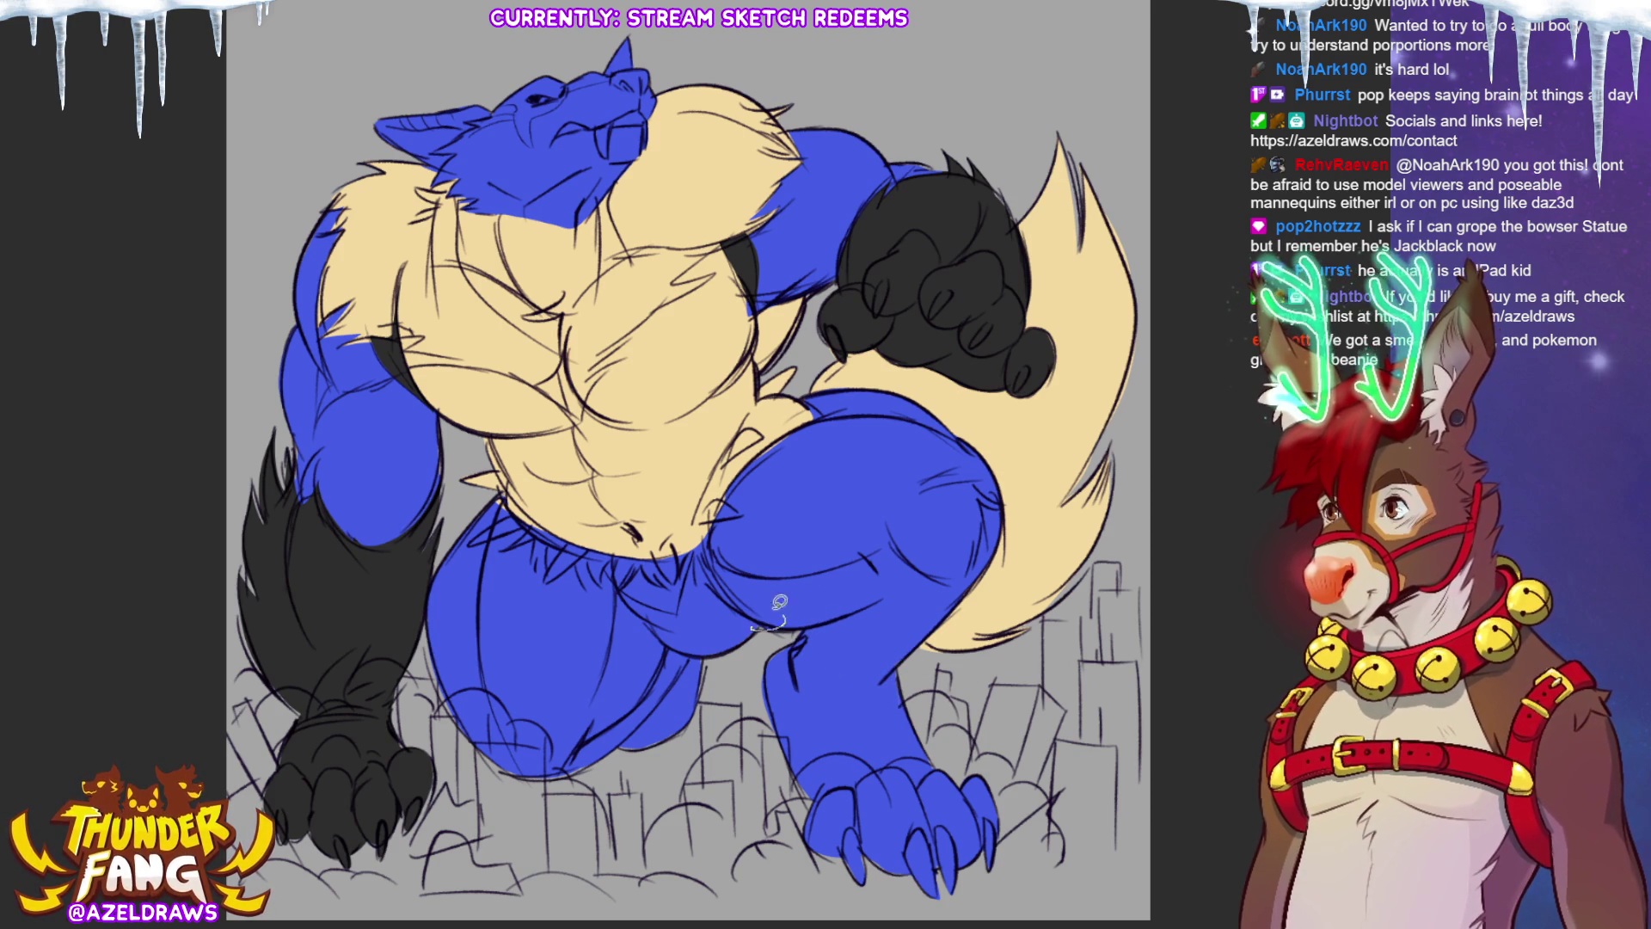
{"action": "mouse_move", "coordinate": [514, 770]}
{"action": "left_mouse_down"}
{"action": "mouse_move", "coordinate": [563, 772]}
{"action": "mouse_move", "coordinate": [515, 771]}
{"action": "left_mouse_up"}
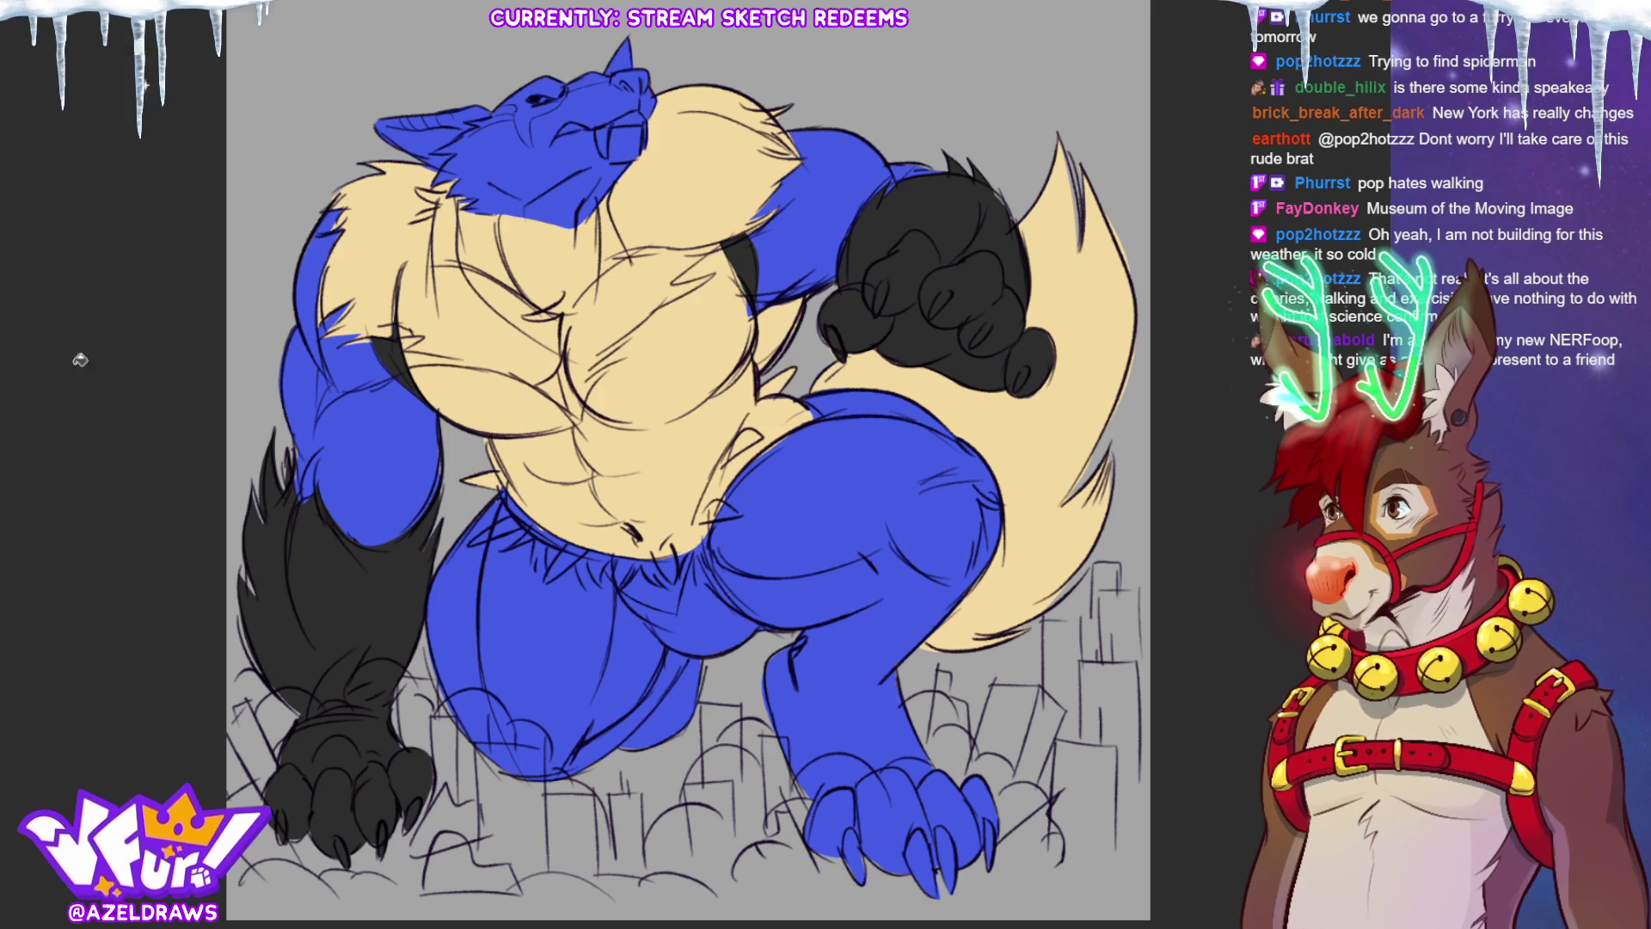
Step: Flood-fill the tan fur area with blue
{"action": "left_click", "coordinate": [963, 454]}
Step: Fill the tail blue instead of the fur, trying and undoing a black crotch fill
{"action": "key", "text": "ctrl+z"}
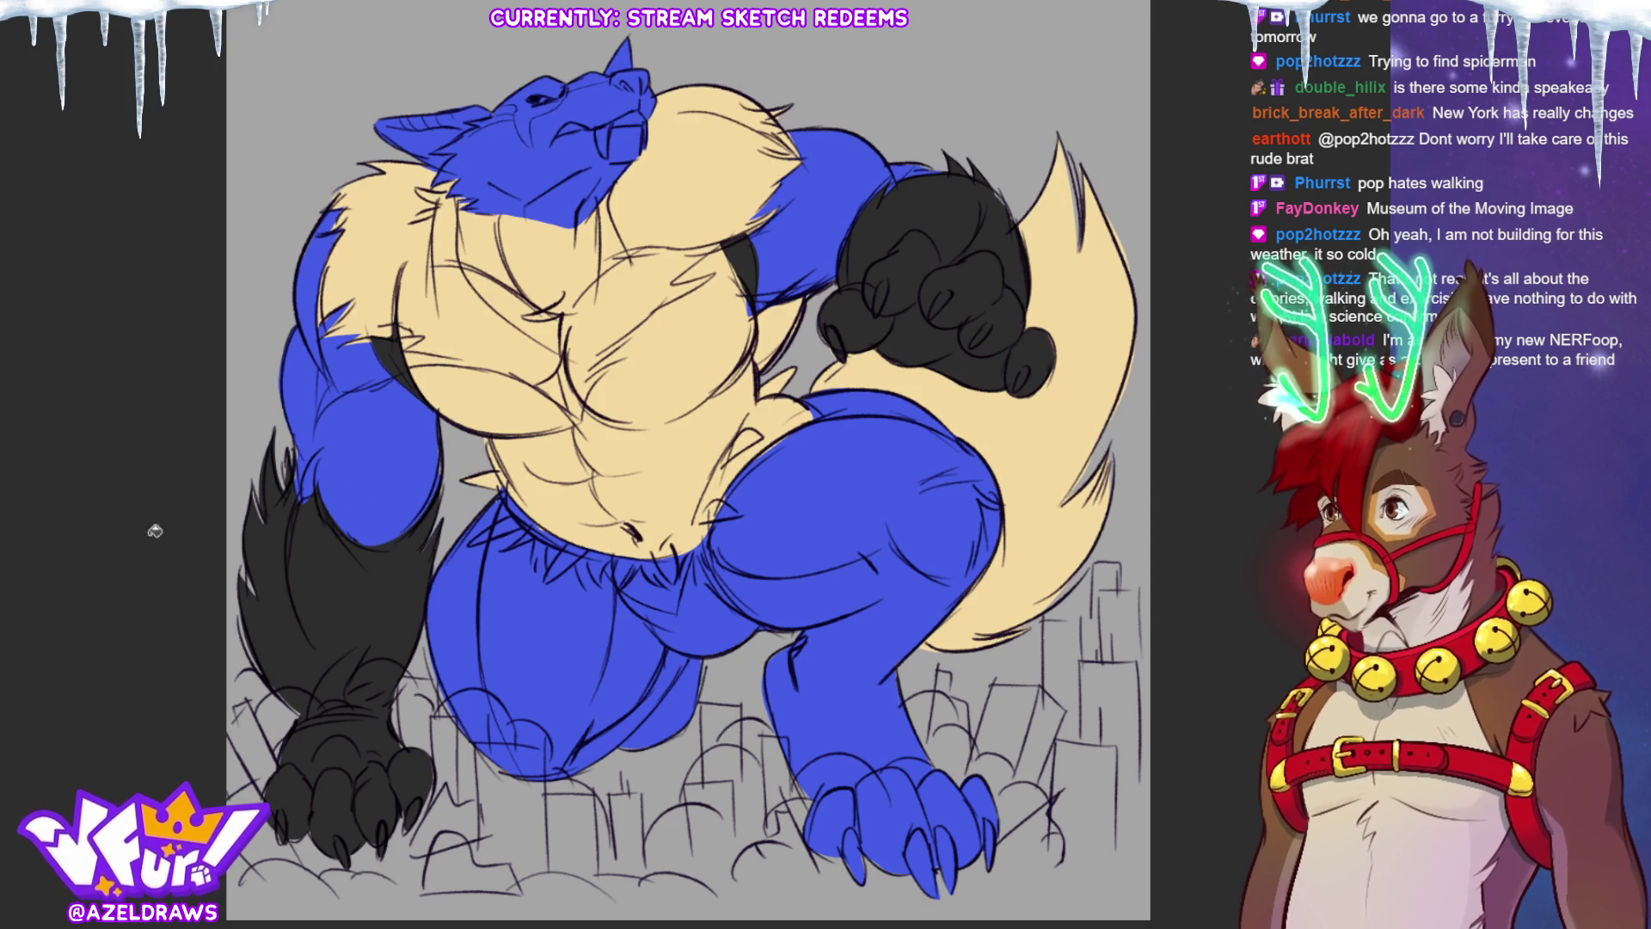
{"action": "left_click", "coordinate": [1015, 462]}
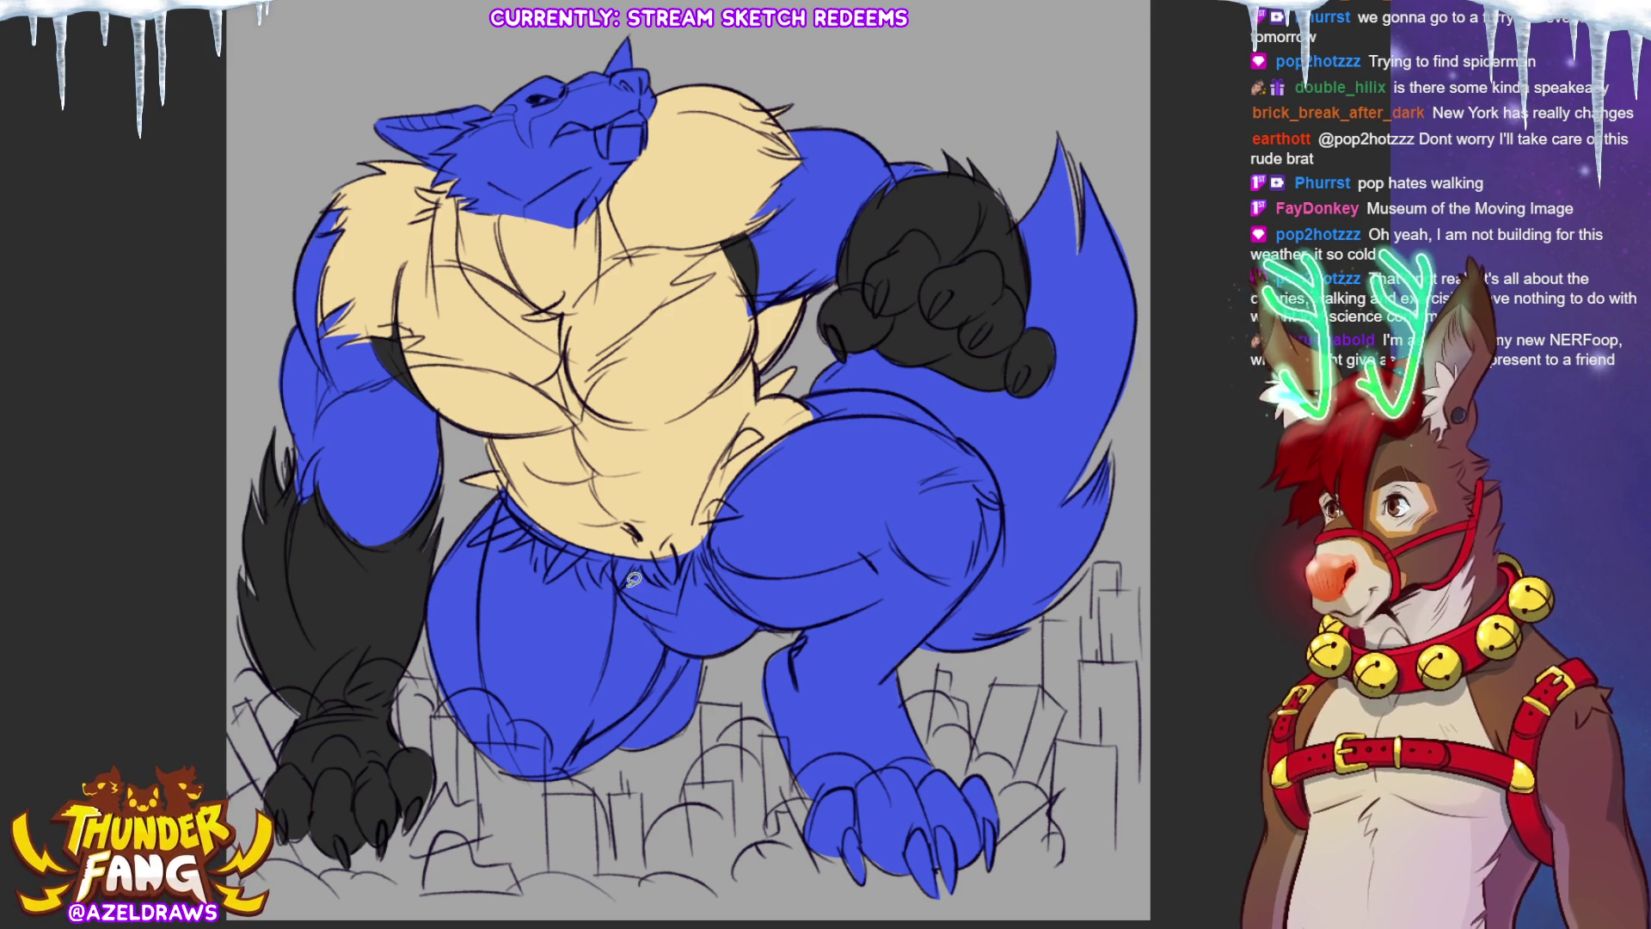
{"action": "mouse_move", "coordinate": [610, 548]}
{"action": "left_mouse_down"}
{"action": "mouse_move", "coordinate": [679, 606]}
{"action": "mouse_move", "coordinate": [701, 542]}
{"action": "mouse_move", "coordinate": [637, 538]}
{"action": "mouse_move", "coordinate": [657, 602]}
{"action": "mouse_move", "coordinate": [694, 554]}
{"action": "mouse_move", "coordinate": [614, 551]}
{"action": "left_mouse_up"}
{"action": "key", "text": "ctrl+z"}
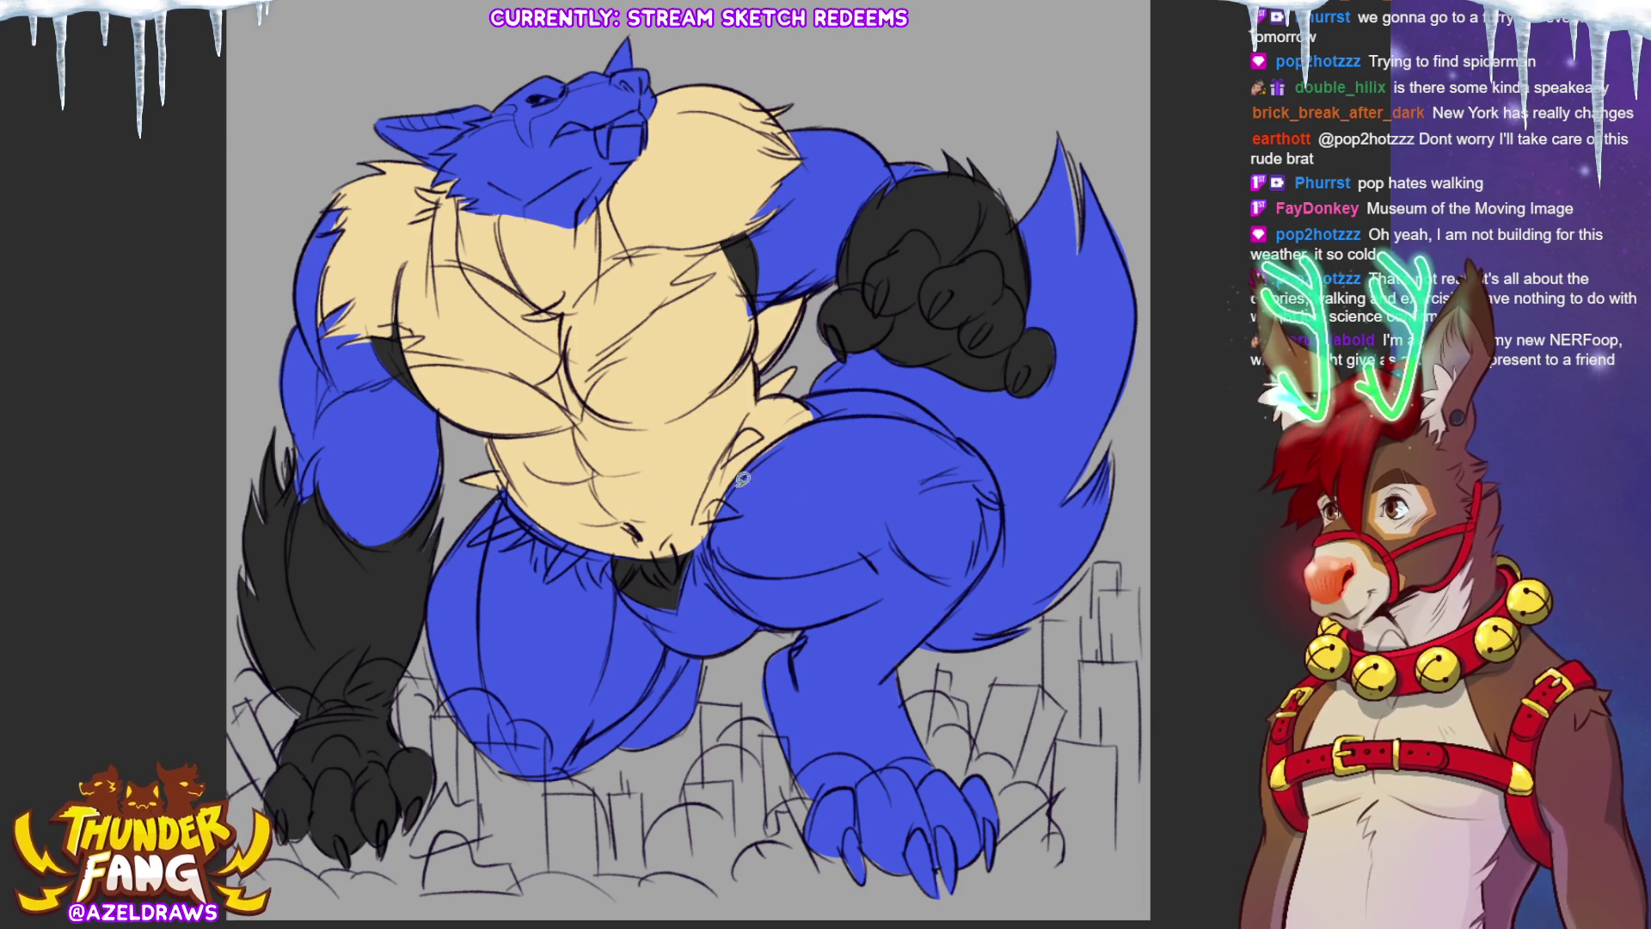
Step: Outline the lower belly and the back and lower edge of the thigh, filling them black
{"action": "mouse_move", "coordinate": [510, 489]}
{"action": "left_mouse_down"}
{"action": "mouse_move", "coordinate": [484, 576]}
{"action": "mouse_move", "coordinate": [524, 778]}
{"action": "mouse_move", "coordinate": [460, 730]}
{"action": "mouse_move", "coordinate": [425, 609]}
{"action": "mouse_move", "coordinate": [509, 492]}
{"action": "left_mouse_up"}
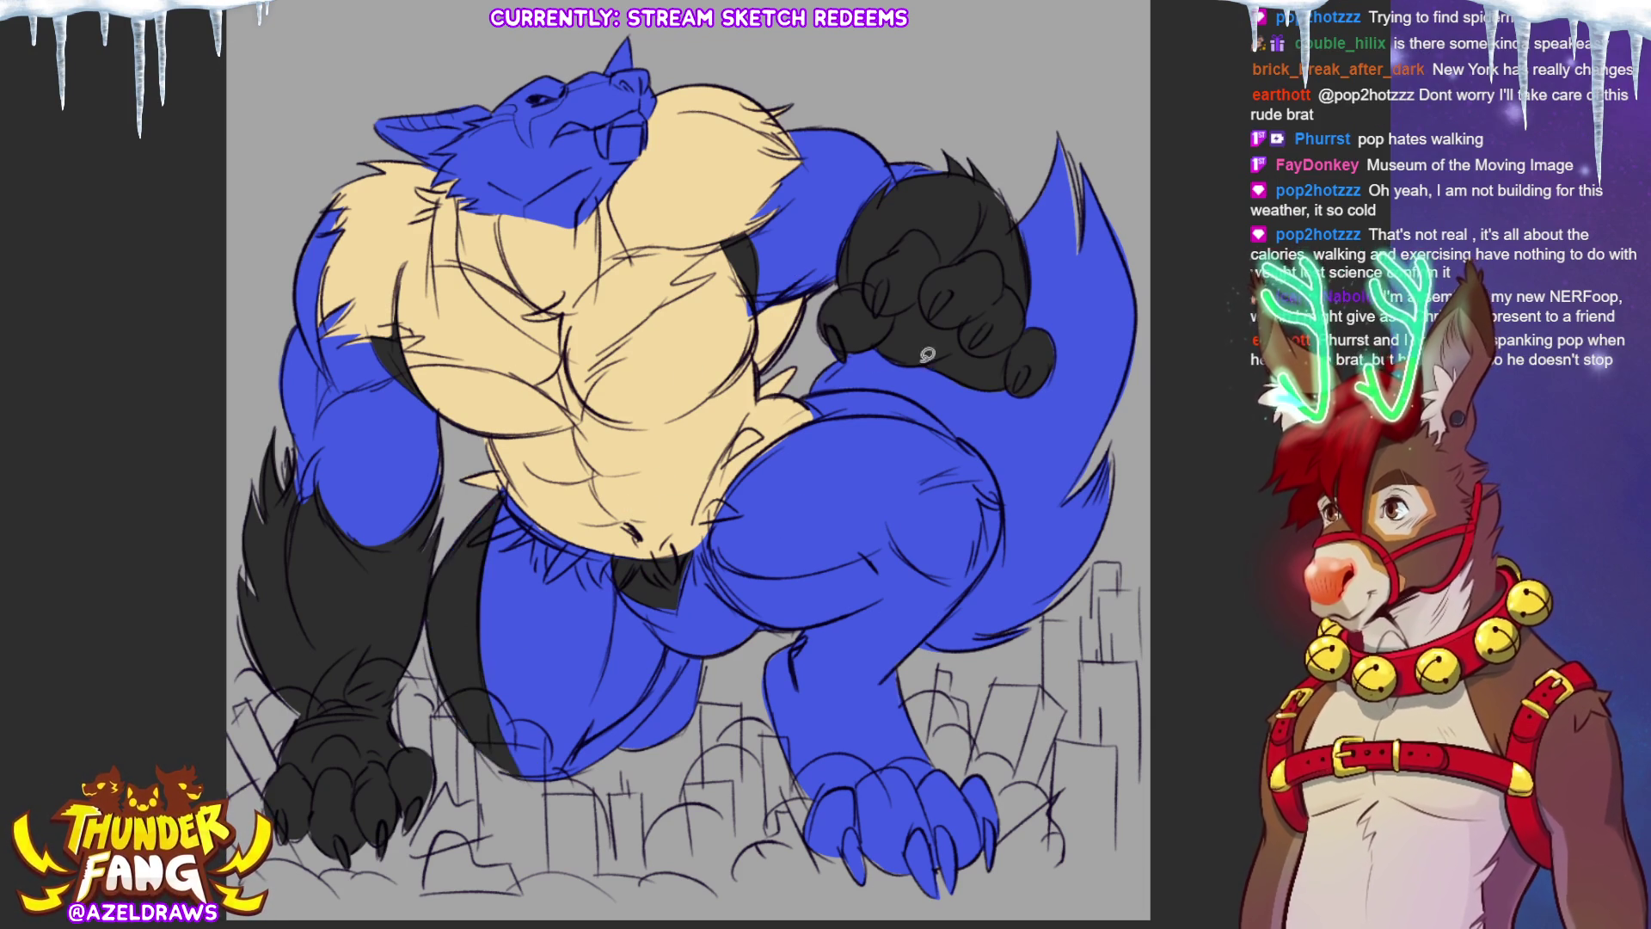
{"action": "mouse_move", "coordinate": [824, 414]}
{"action": "left_mouse_down"}
{"action": "mouse_move", "coordinate": [928, 417]}
{"action": "mouse_move", "coordinate": [967, 443]}
{"action": "mouse_move", "coordinate": [890, 384]}
{"action": "mouse_move", "coordinate": [796, 393]}
{"action": "mouse_move", "coordinate": [817, 412]}
{"action": "mouse_move", "coordinate": [847, 404]}
{"action": "left_mouse_up"}
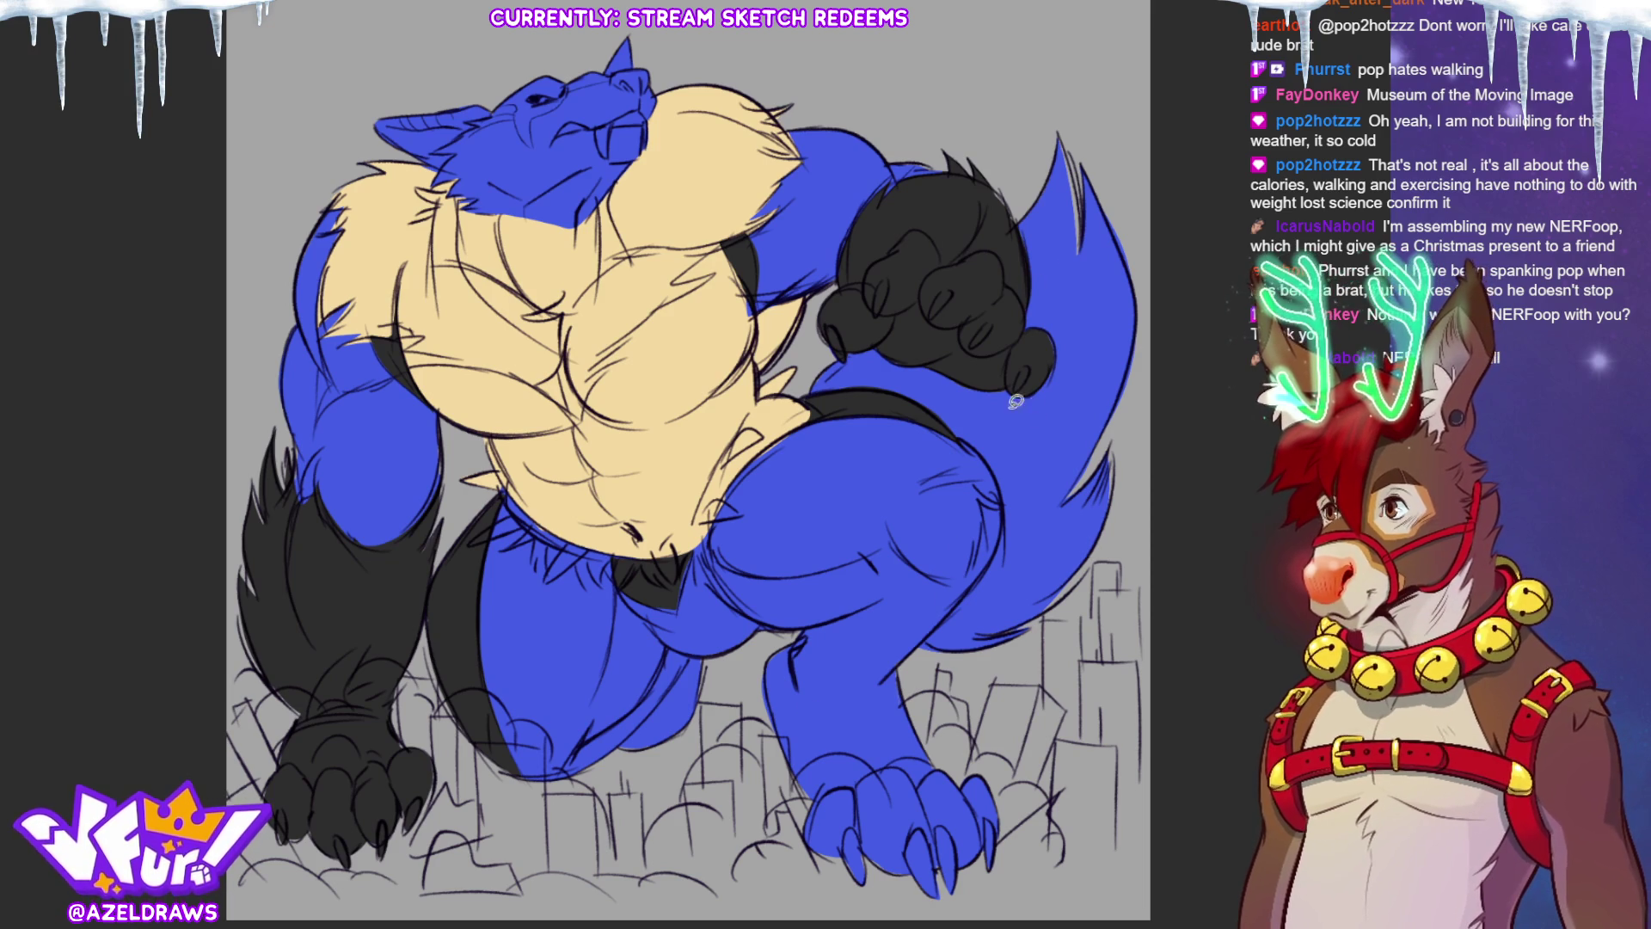
{"action": "mouse_move", "coordinate": [943, 416]}
{"action": "left_mouse_down"}
{"action": "mouse_move", "coordinate": [970, 458]}
{"action": "mouse_move", "coordinate": [977, 533]}
{"action": "mouse_move", "coordinate": [907, 599]}
{"action": "mouse_move", "coordinate": [802, 629]}
{"action": "mouse_move", "coordinate": [838, 681]}
{"action": "mouse_move", "coordinate": [896, 656]}
{"action": "mouse_move", "coordinate": [1004, 527]}
{"action": "mouse_move", "coordinate": [981, 442]}
{"action": "left_mouse_up"}
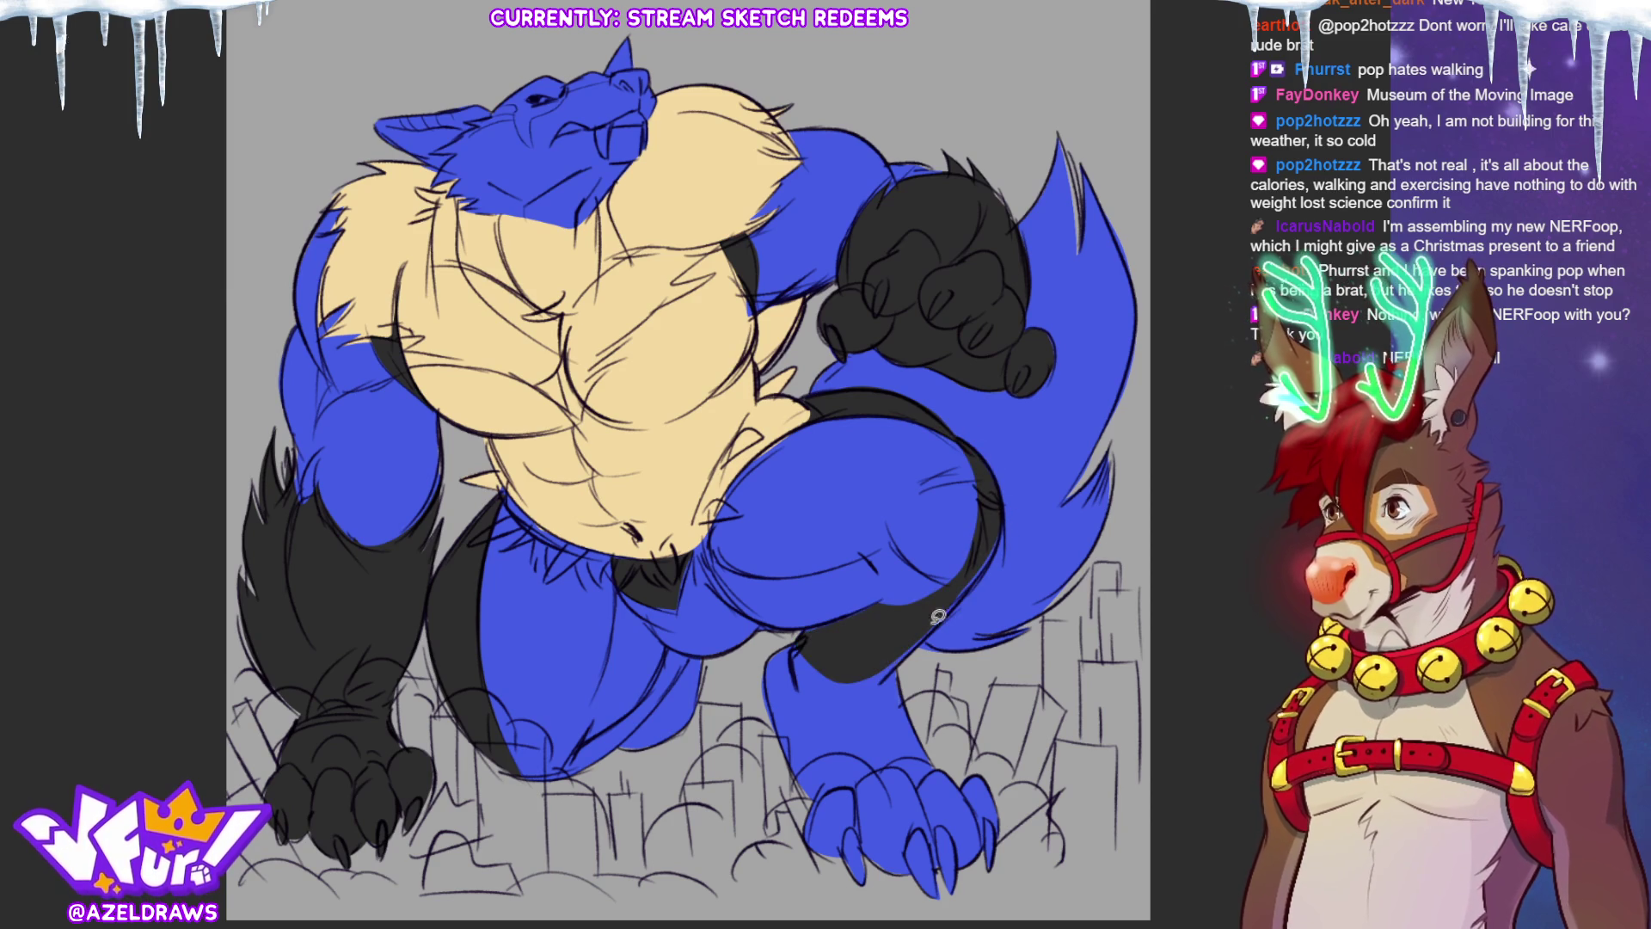
{"action": "mouse_move", "coordinate": [794, 638]}
{"action": "left_mouse_down"}
{"action": "mouse_move", "coordinate": [825, 659]}
{"action": "mouse_move", "coordinate": [903, 658]}
{"action": "mouse_move", "coordinate": [959, 602]}
{"action": "mouse_move", "coordinate": [1001, 524]}
{"action": "mouse_move", "coordinate": [989, 516]}
{"action": "left_mouse_up"}
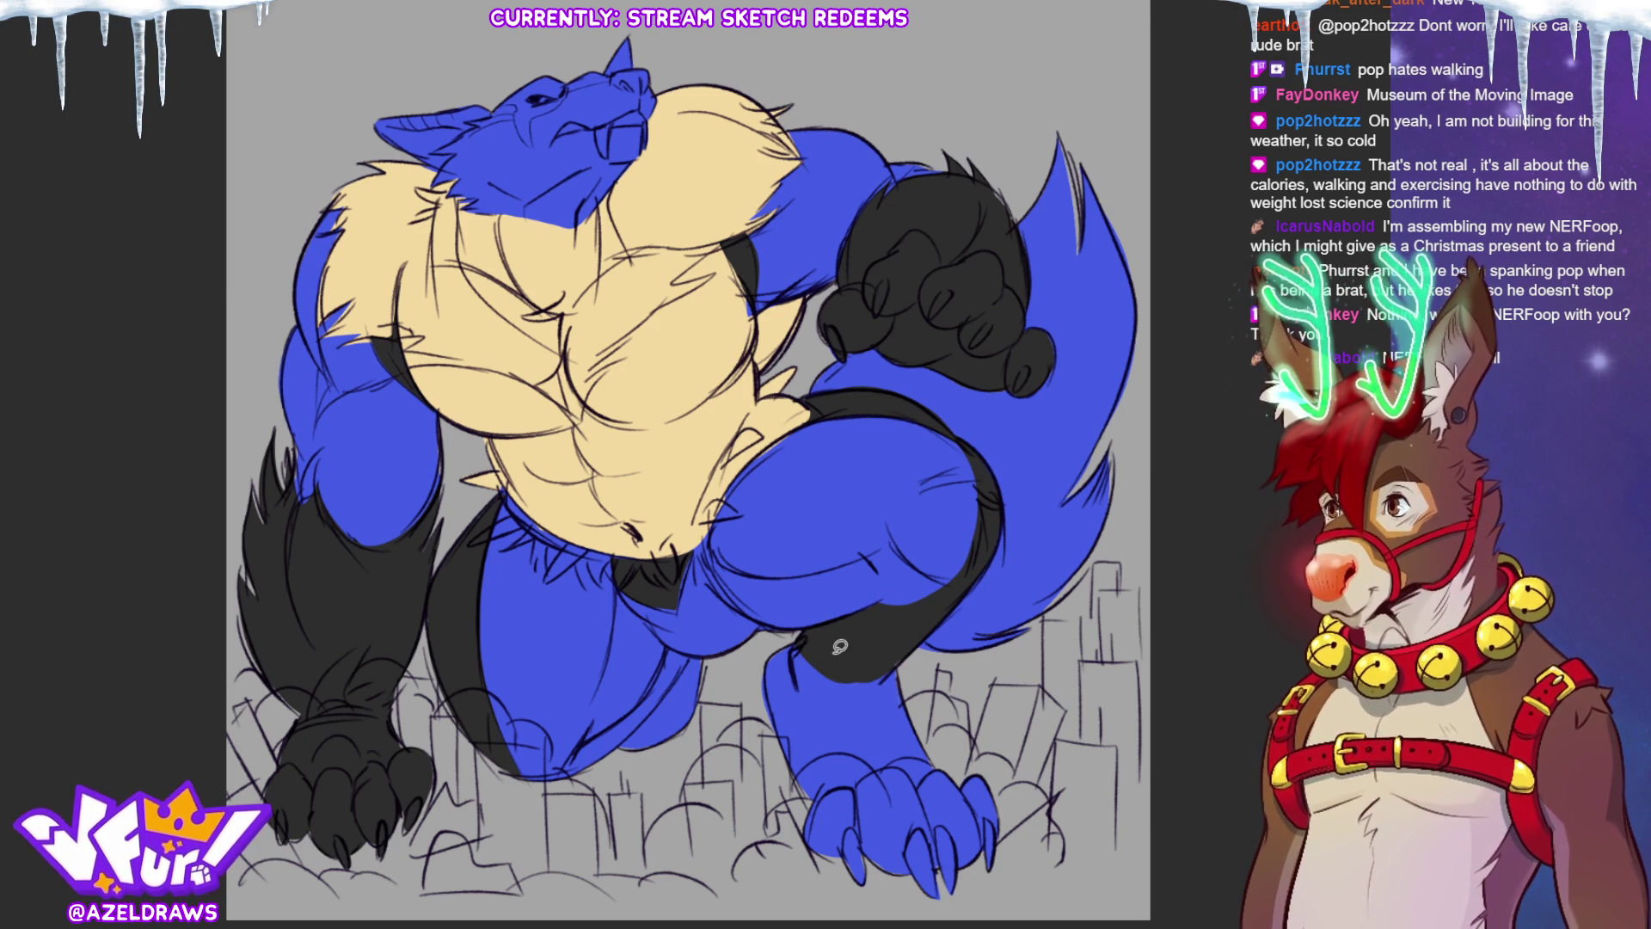
{"action": "mouse_move", "coordinate": [795, 640]}
{"action": "left_mouse_down"}
{"action": "mouse_move", "coordinate": [907, 651]}
{"action": "mouse_move", "coordinate": [959, 593]}
{"action": "mouse_move", "coordinate": [899, 540]}
{"action": "left_mouse_up"}
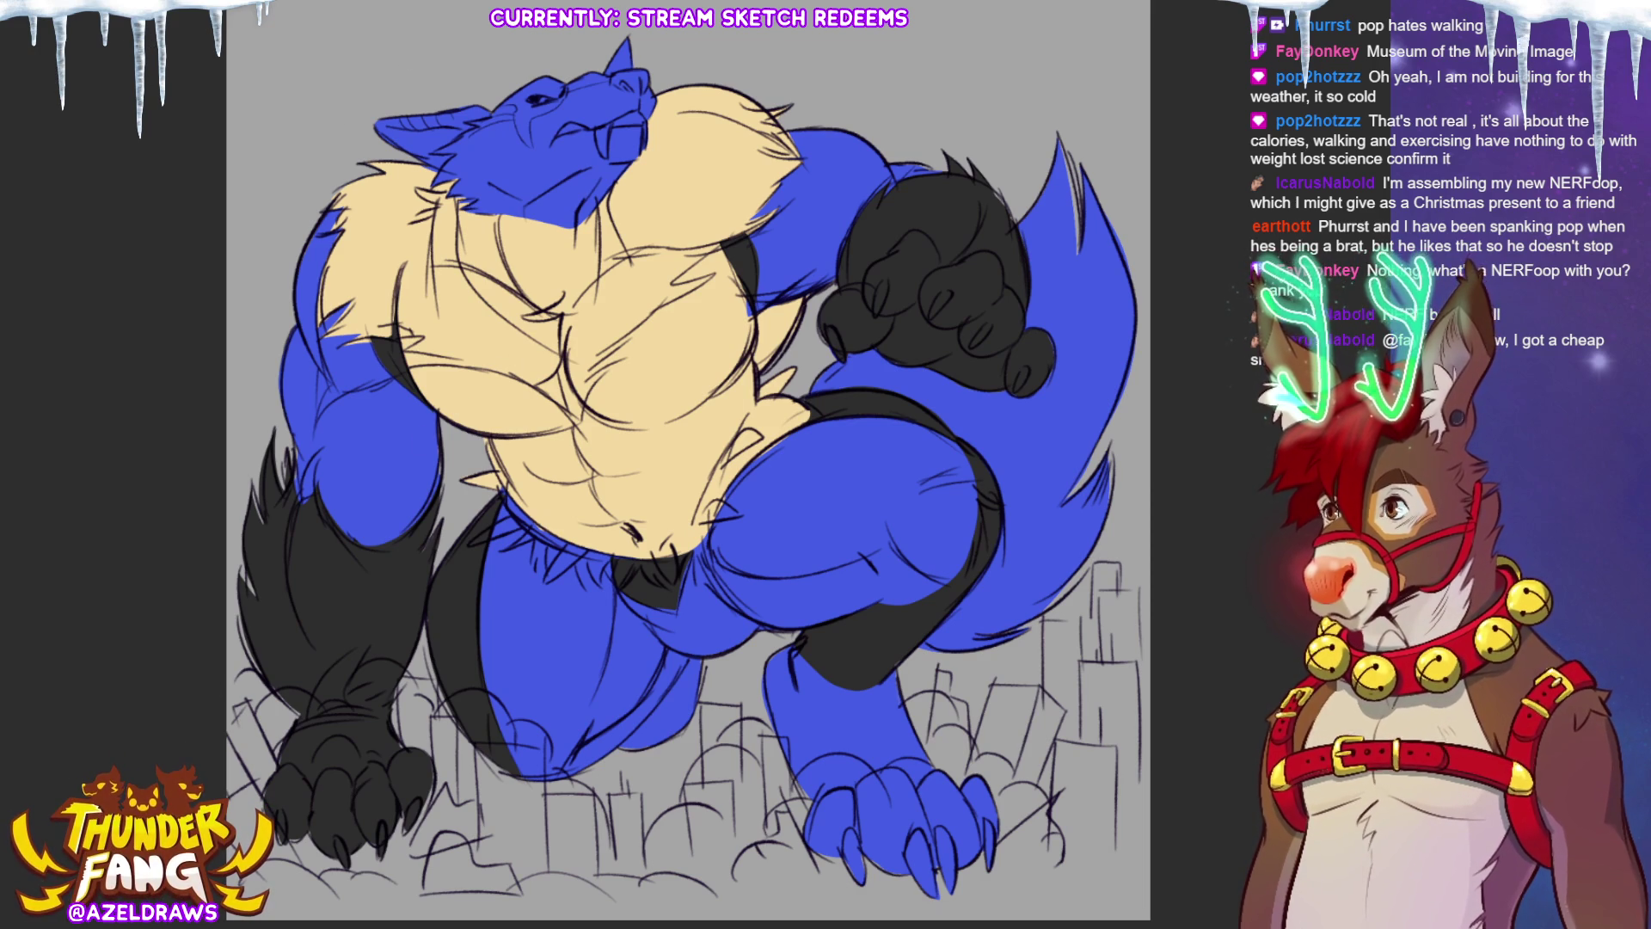
Step: Fill the front calf, foot and far-leg strip behind the thigh with red; start the first toe claw
{"action": "mouse_move", "coordinate": [804, 637]}
{"action": "left_mouse_down"}
{"action": "mouse_move", "coordinate": [750, 713]}
{"action": "mouse_move", "coordinate": [981, 896]}
{"action": "mouse_move", "coordinate": [1002, 770]}
{"action": "mouse_move", "coordinate": [902, 658]}
{"action": "mouse_move", "coordinate": [873, 670]}
{"action": "mouse_move", "coordinate": [804, 641]}
{"action": "left_mouse_up"}
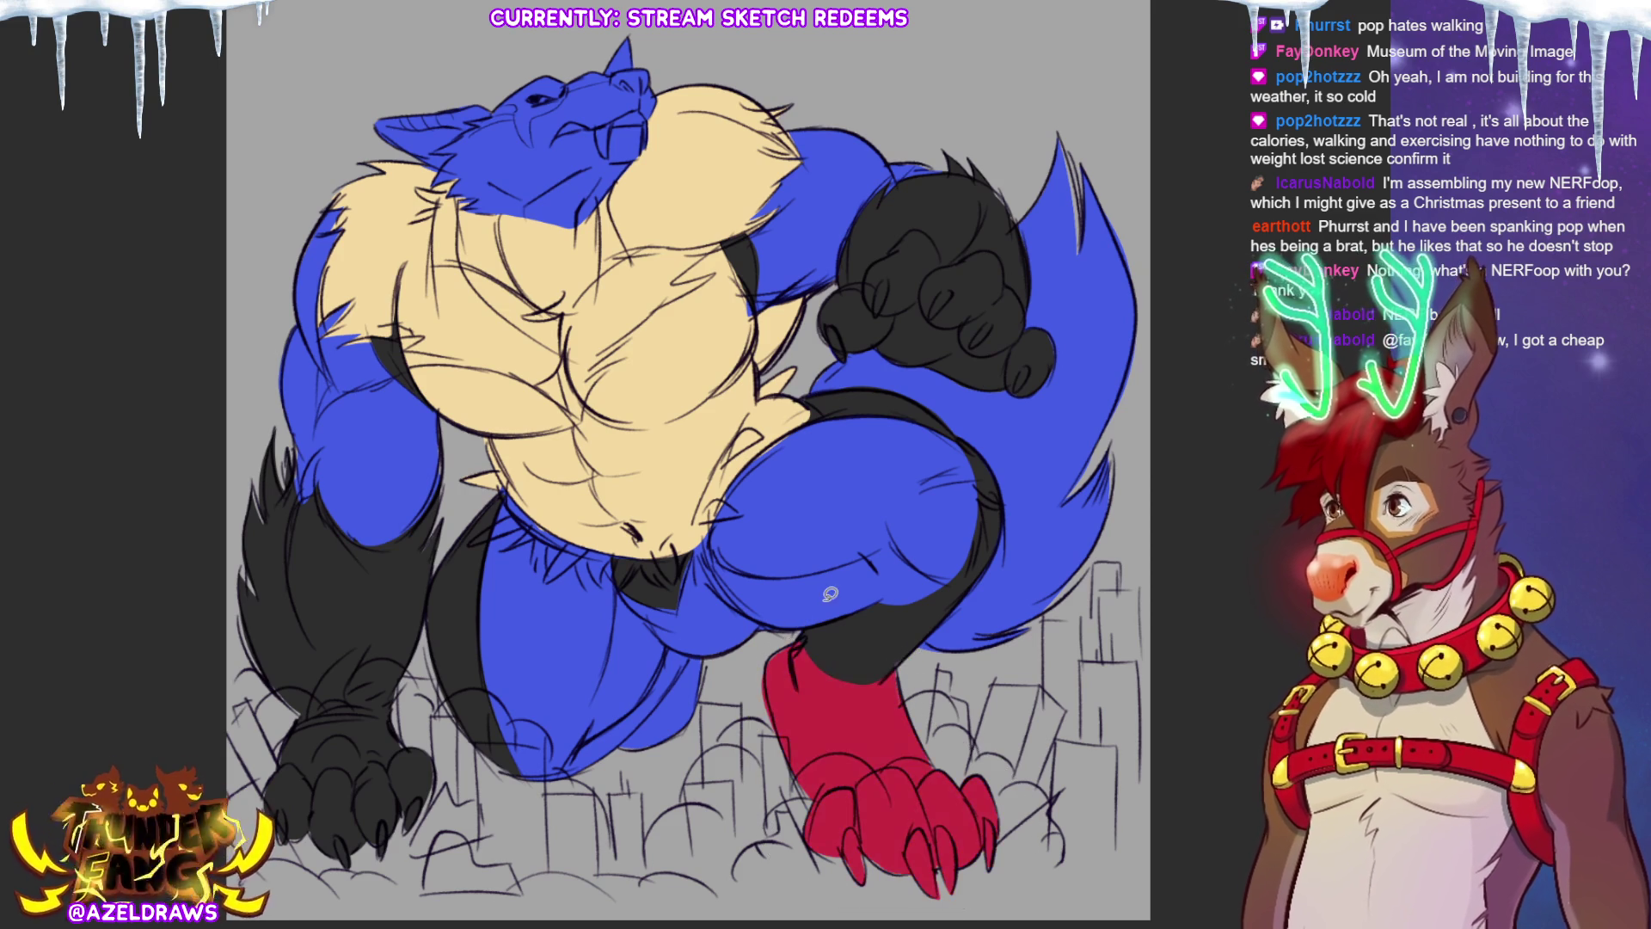
{"action": "left_click", "coordinate": [885, 625], "text": "ctrl"}
{"action": "mouse_move", "coordinate": [557, 773]}
{"action": "left_mouse_down"}
{"action": "mouse_move", "coordinate": [641, 701]}
{"action": "mouse_move", "coordinate": [670, 643]}
{"action": "mouse_move", "coordinate": [692, 646]}
{"action": "mouse_move", "coordinate": [675, 698]}
{"action": "mouse_move", "coordinate": [559, 774]}
{"action": "left_mouse_up"}
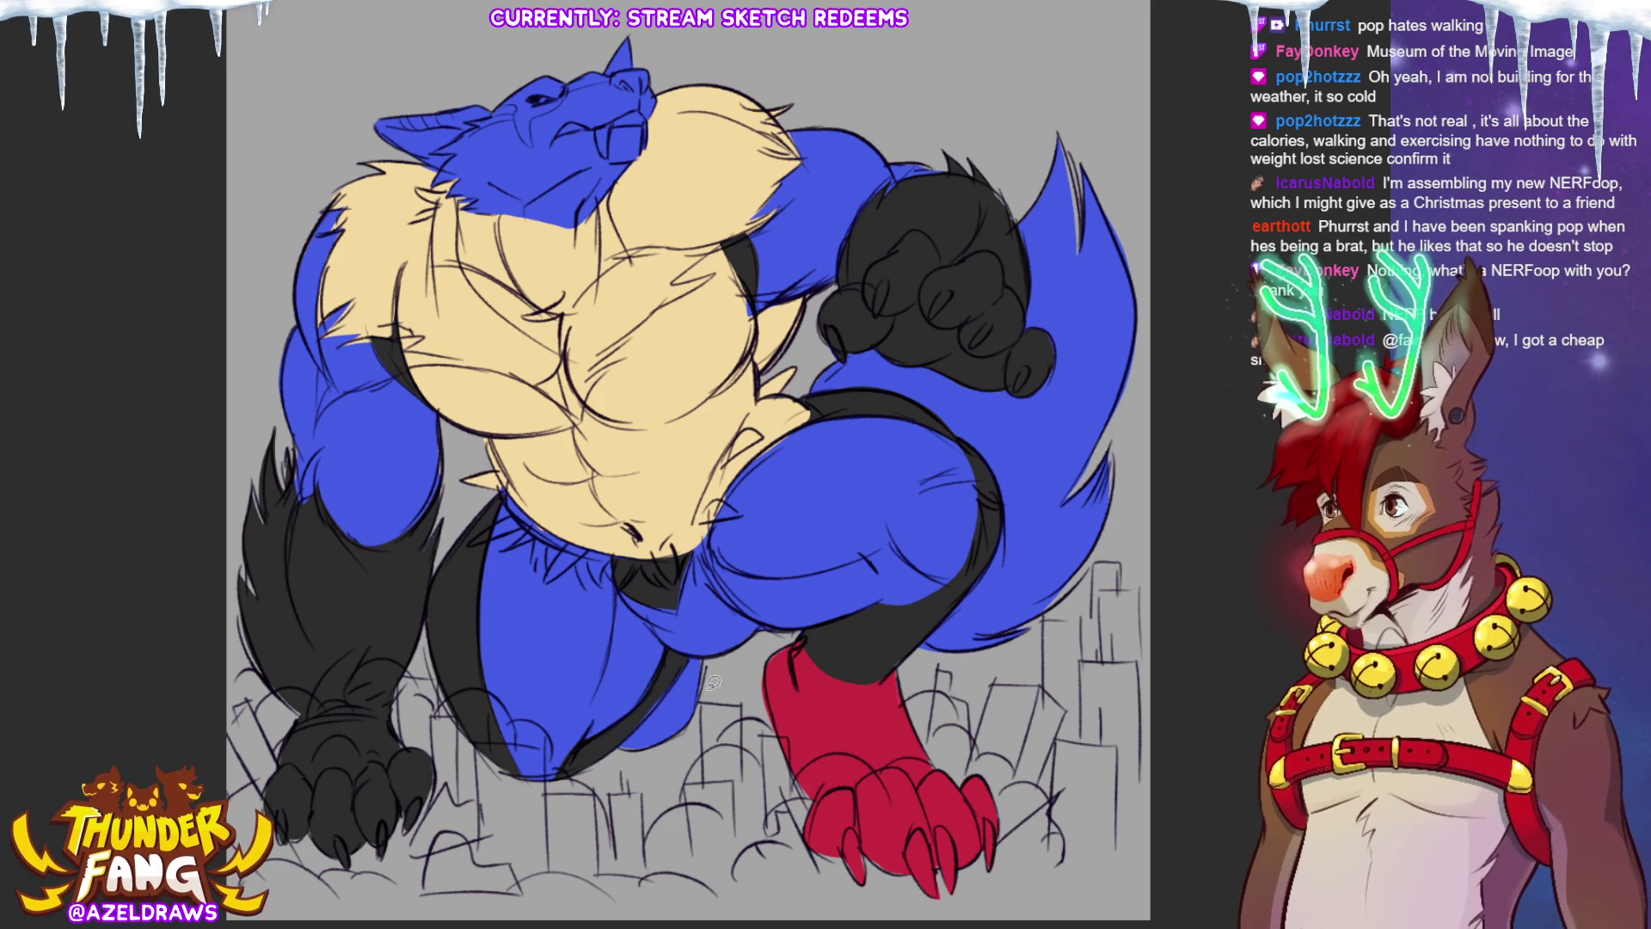
{"action": "mouse_move", "coordinate": [700, 649]}
{"action": "left_mouse_down"}
{"action": "mouse_move", "coordinate": [619, 755]}
{"action": "mouse_move", "coordinate": [718, 658]}
{"action": "mouse_move", "coordinate": [697, 644]}
{"action": "left_mouse_up"}
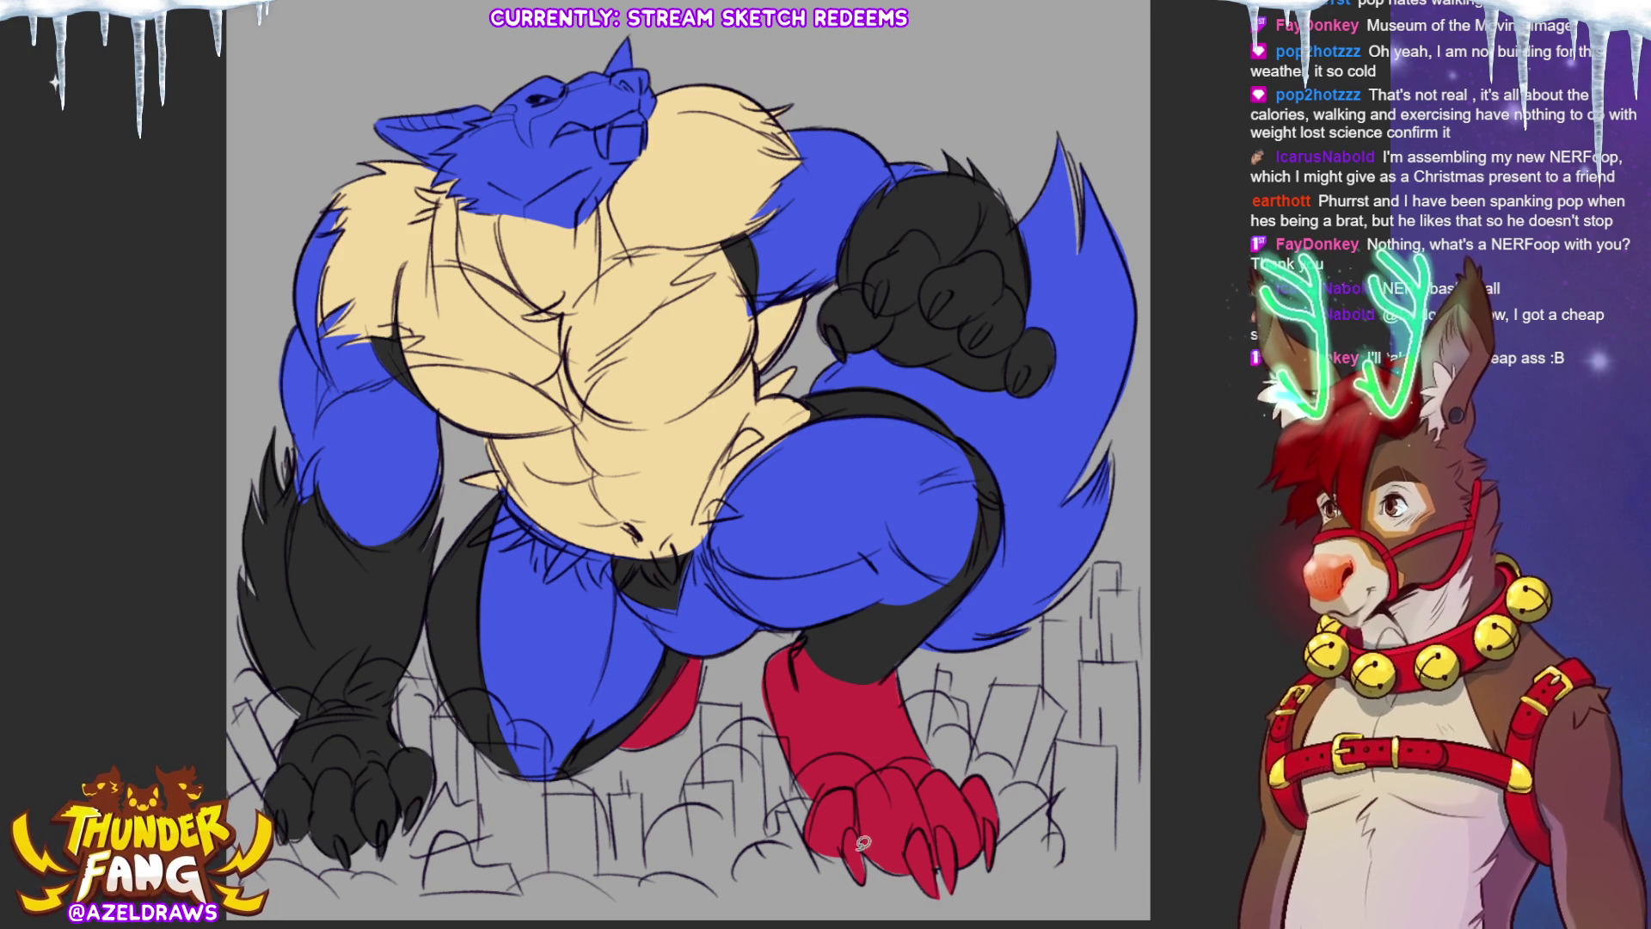
{"action": "left_click_drag", "start_coordinate": [847, 827], "coordinate": [858, 882]}
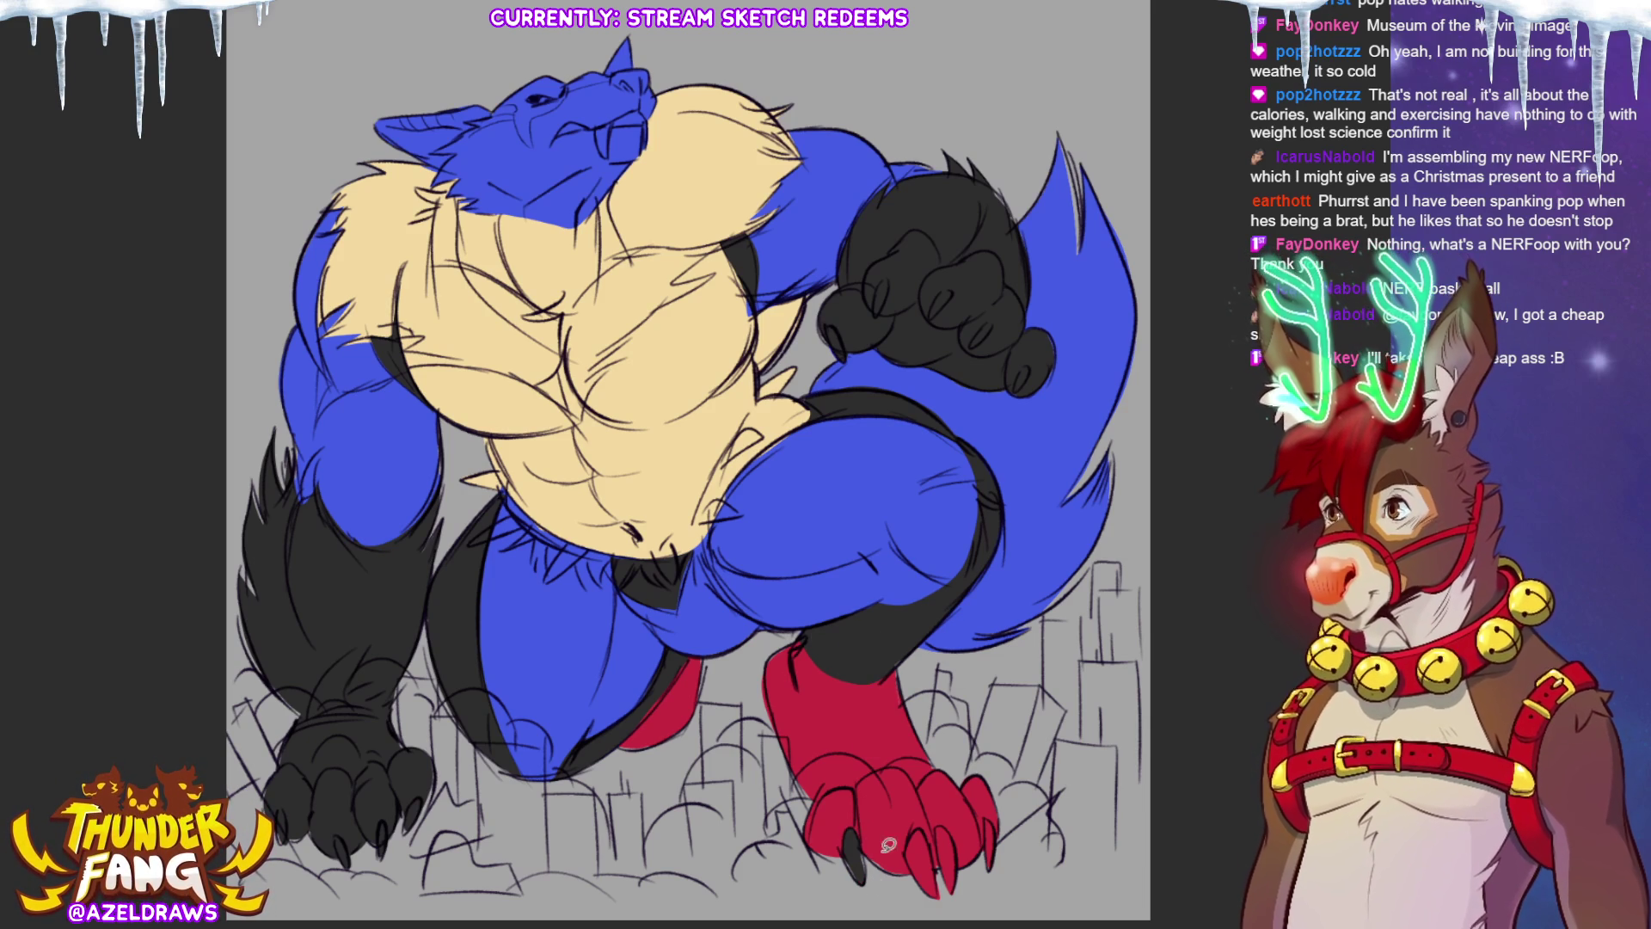
Step: Paint dark claws on the remaining three toes of the red foot, plus a red claw on the fist
{"action": "left_click_drag", "start_coordinate": [915, 832], "coordinate": [936, 894]}
{"action": "left_click_drag", "start_coordinate": [945, 827], "coordinate": [952, 891]}
{"action": "left_click_drag", "start_coordinate": [990, 806], "coordinate": [988, 867]}
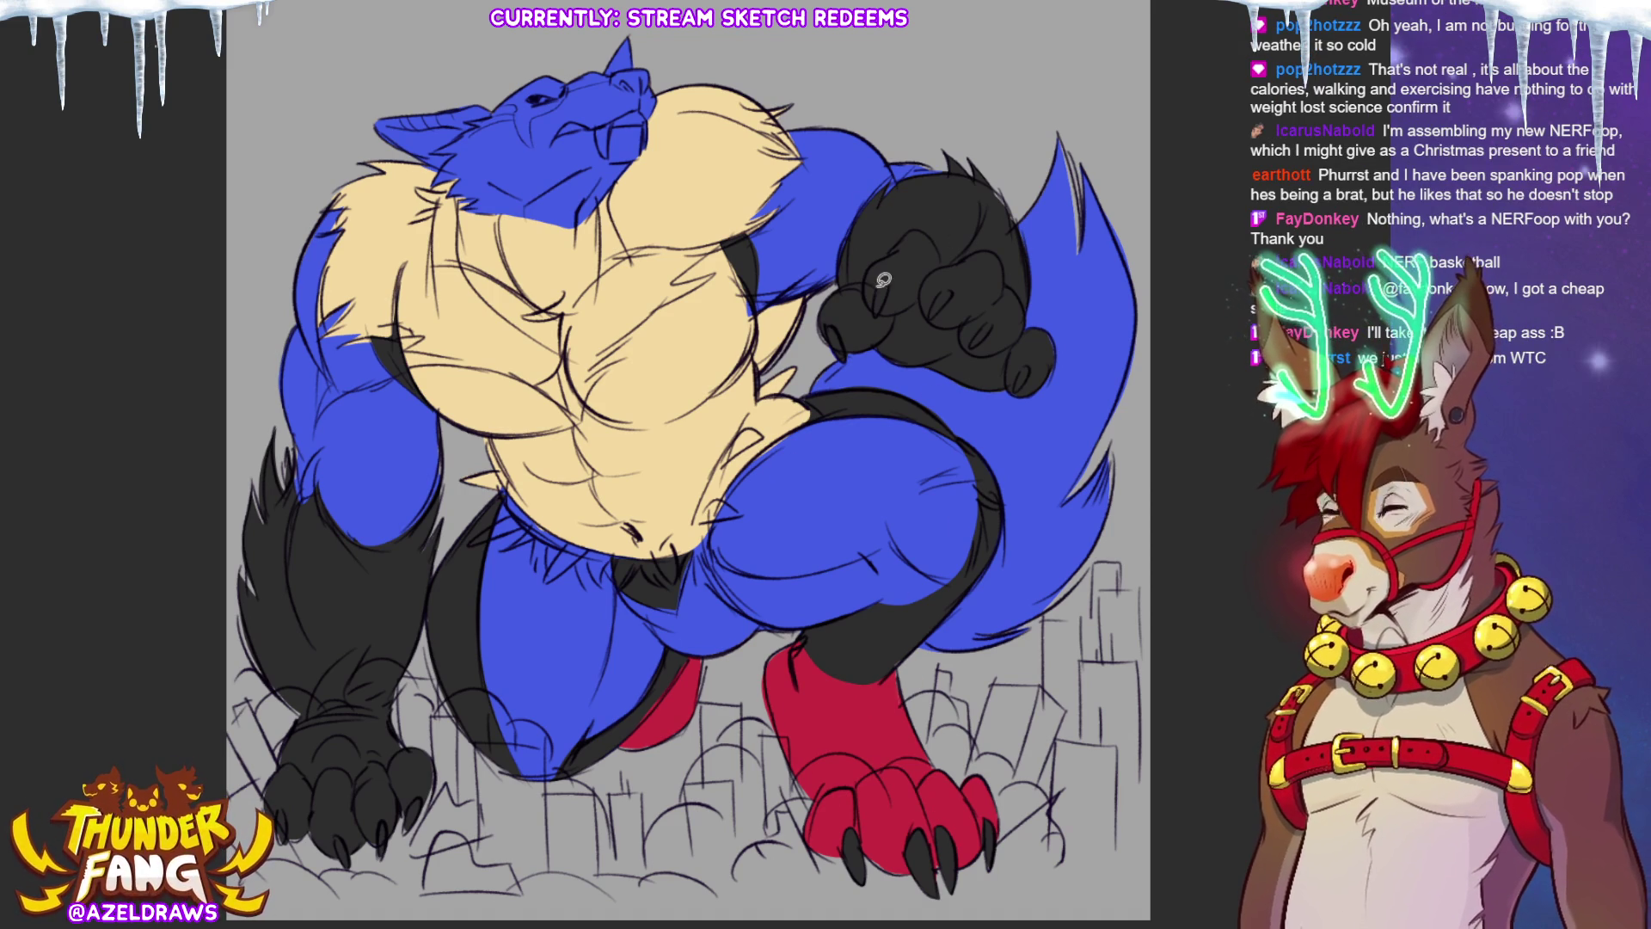
{"action": "mouse_move", "coordinate": [882, 284]}
{"action": "left_mouse_down"}
{"action": "mouse_move", "coordinate": [877, 310]}
{"action": "mouse_move", "coordinate": [934, 312]}
{"action": "mouse_move", "coordinate": [973, 349]}
{"action": "left_mouse_up"}
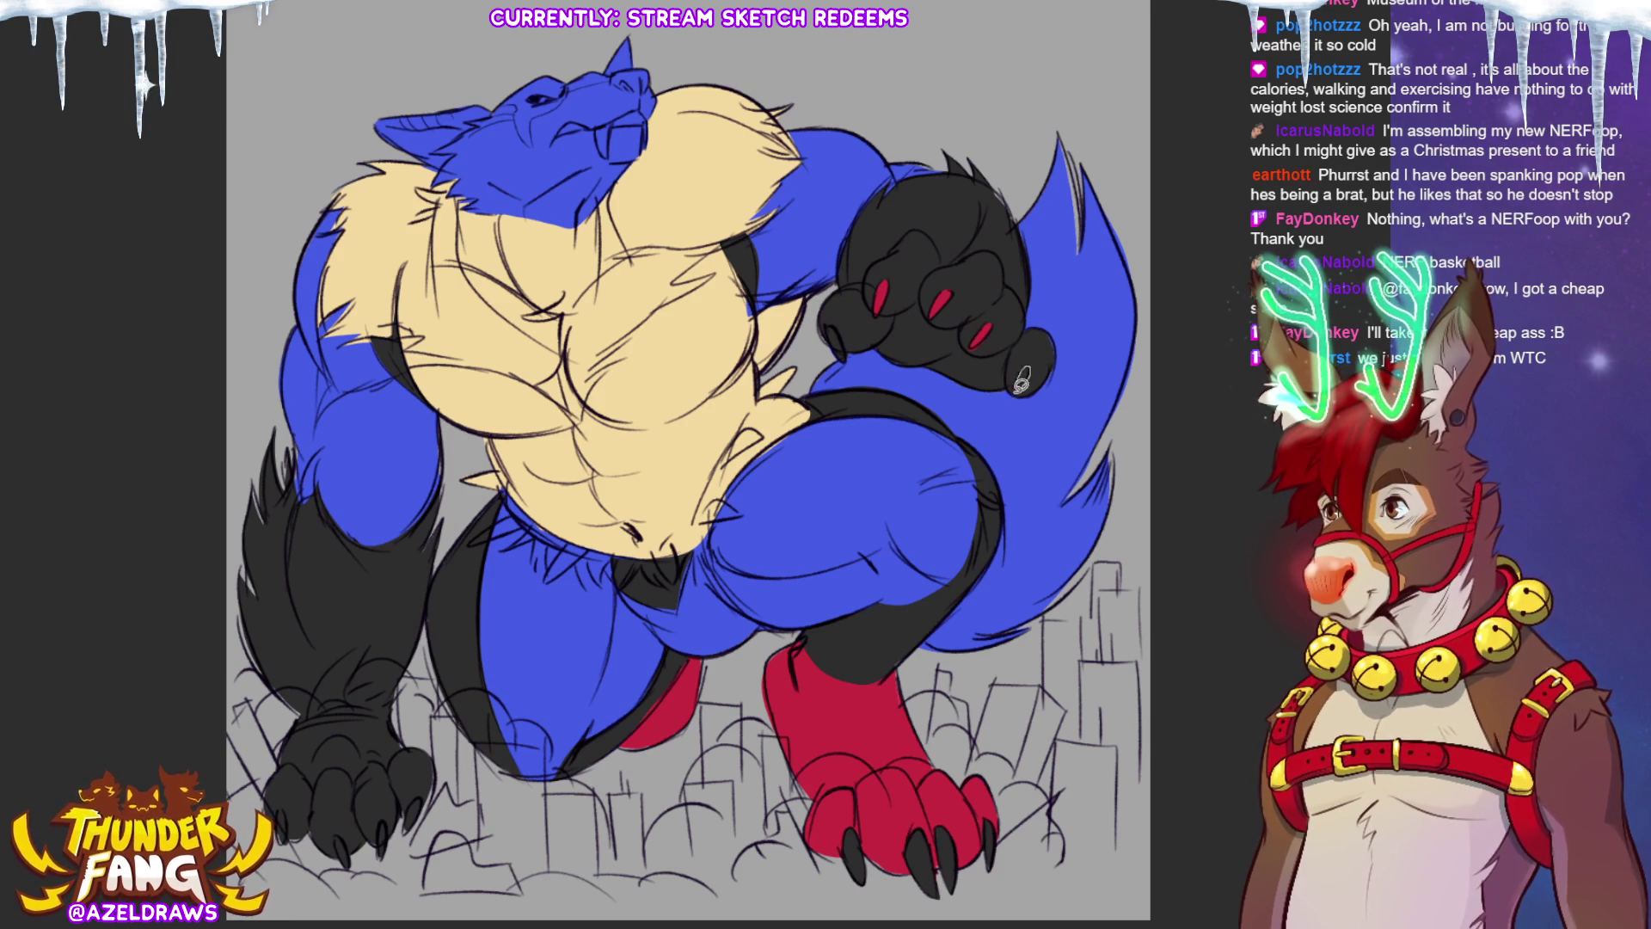
Step: Add another red claw to the black fist, then sample black and fill a forehead patch
{"action": "left_click_drag", "start_coordinate": [839, 325], "coordinate": [831, 352]}
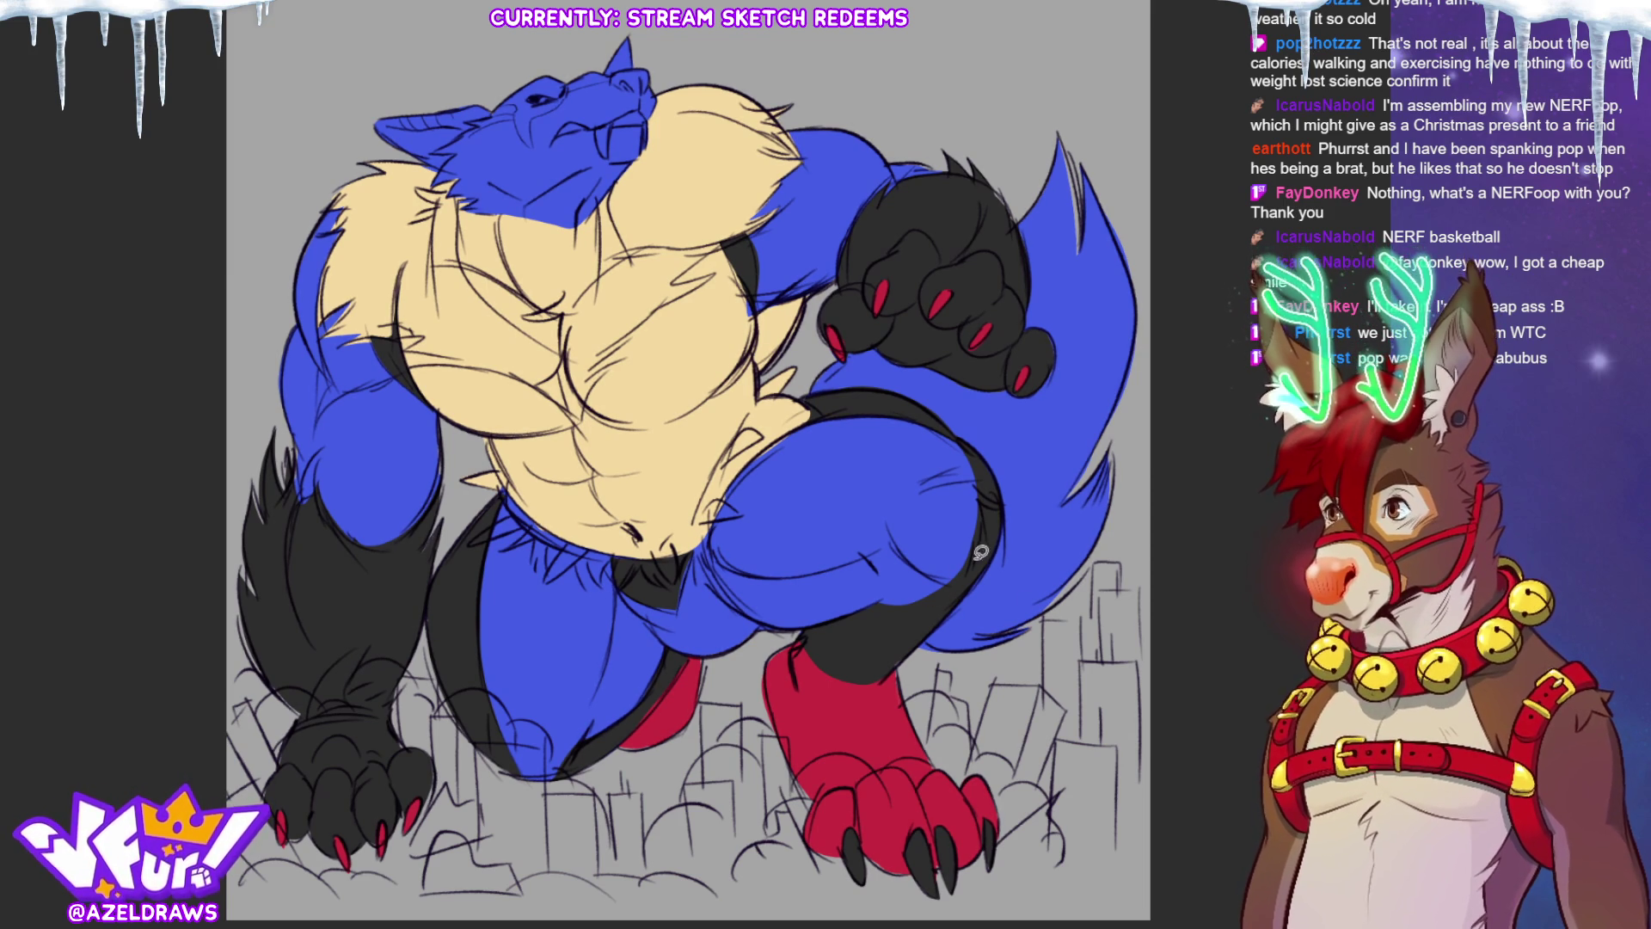
{"action": "left_click", "coordinate": [659, 563], "text": "alt"}
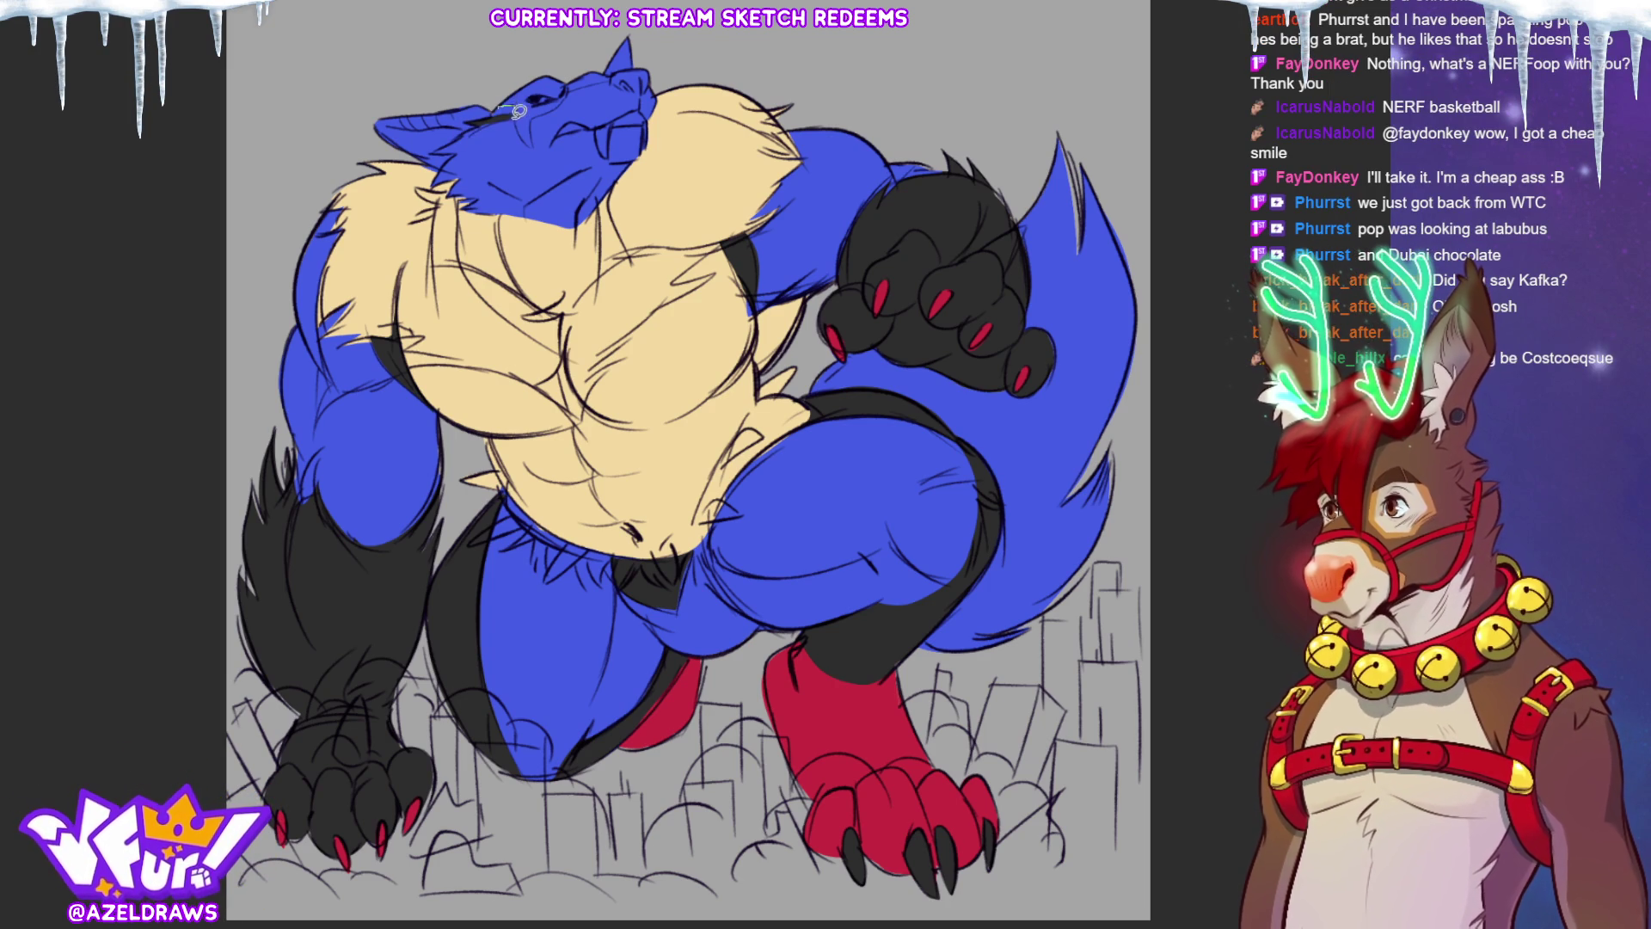
{"action": "mouse_move", "coordinate": [534, 141]}
{"action": "left_mouse_down"}
{"action": "mouse_move", "coordinate": [568, 95]}
{"action": "mouse_move", "coordinate": [475, 140]}
{"action": "left_mouse_up"}
Step: Replace the forehead patch with a smaller head marking and paint solid dark stripes across the ear
{"action": "key", "text": "ctrl+z"}
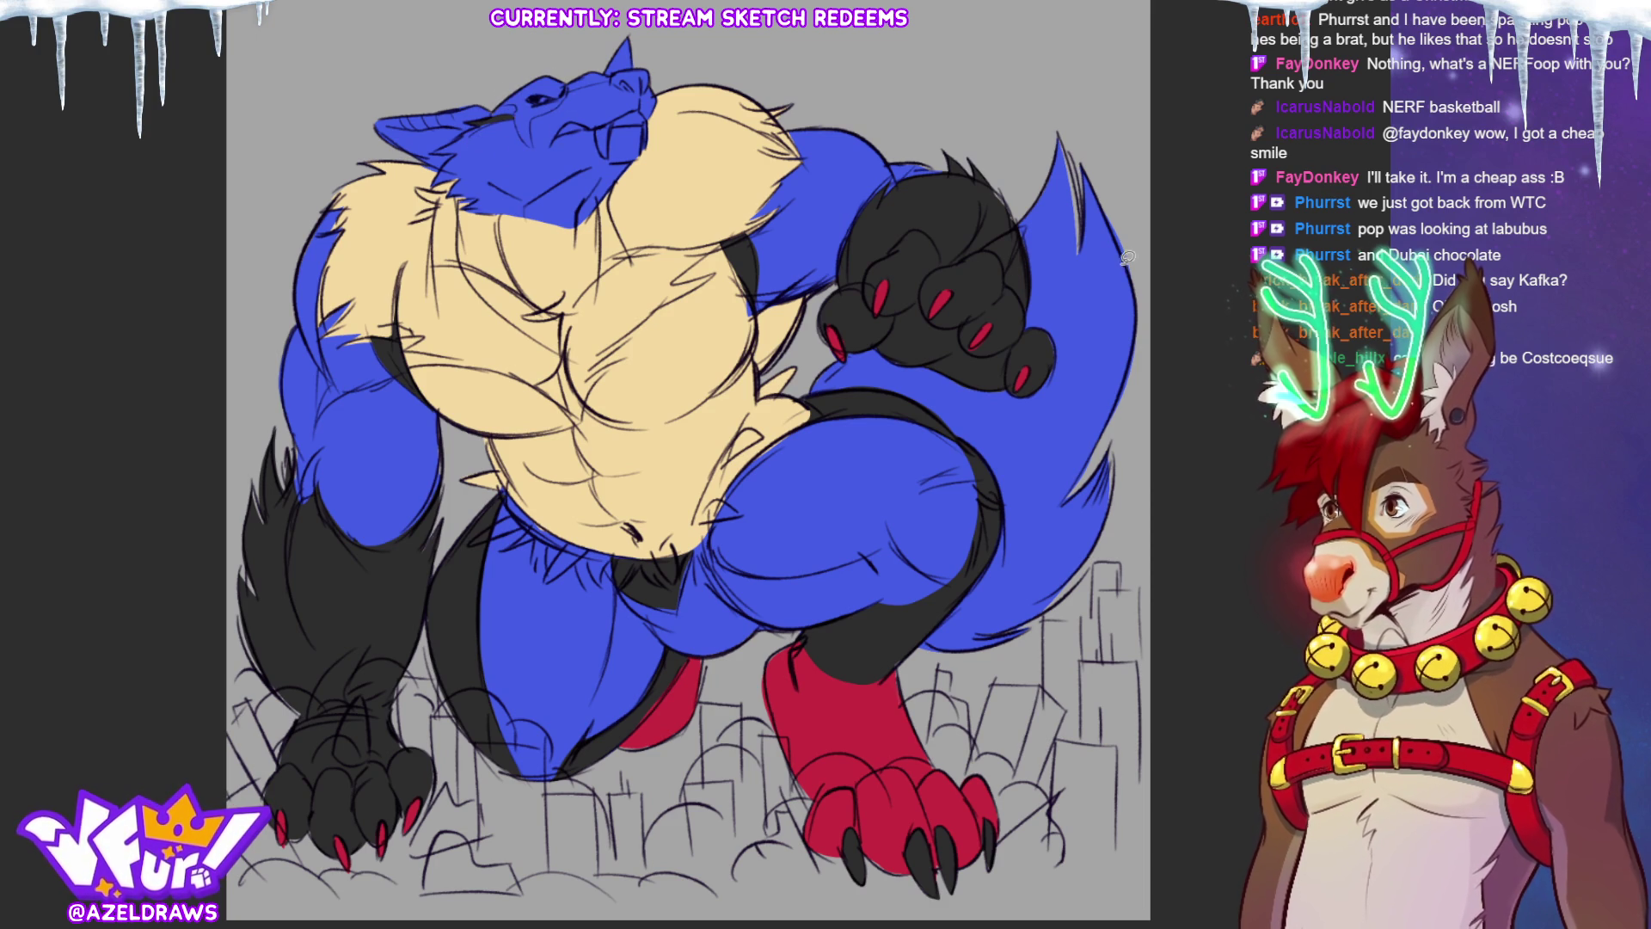
{"action": "mouse_move", "coordinate": [498, 107]}
{"action": "left_mouse_down"}
{"action": "mouse_move", "coordinate": [521, 105]}
{"action": "mouse_move", "coordinate": [540, 145]}
{"action": "mouse_move", "coordinate": [574, 64]}
{"action": "mouse_move", "coordinate": [516, 82]}
{"action": "left_mouse_up"}
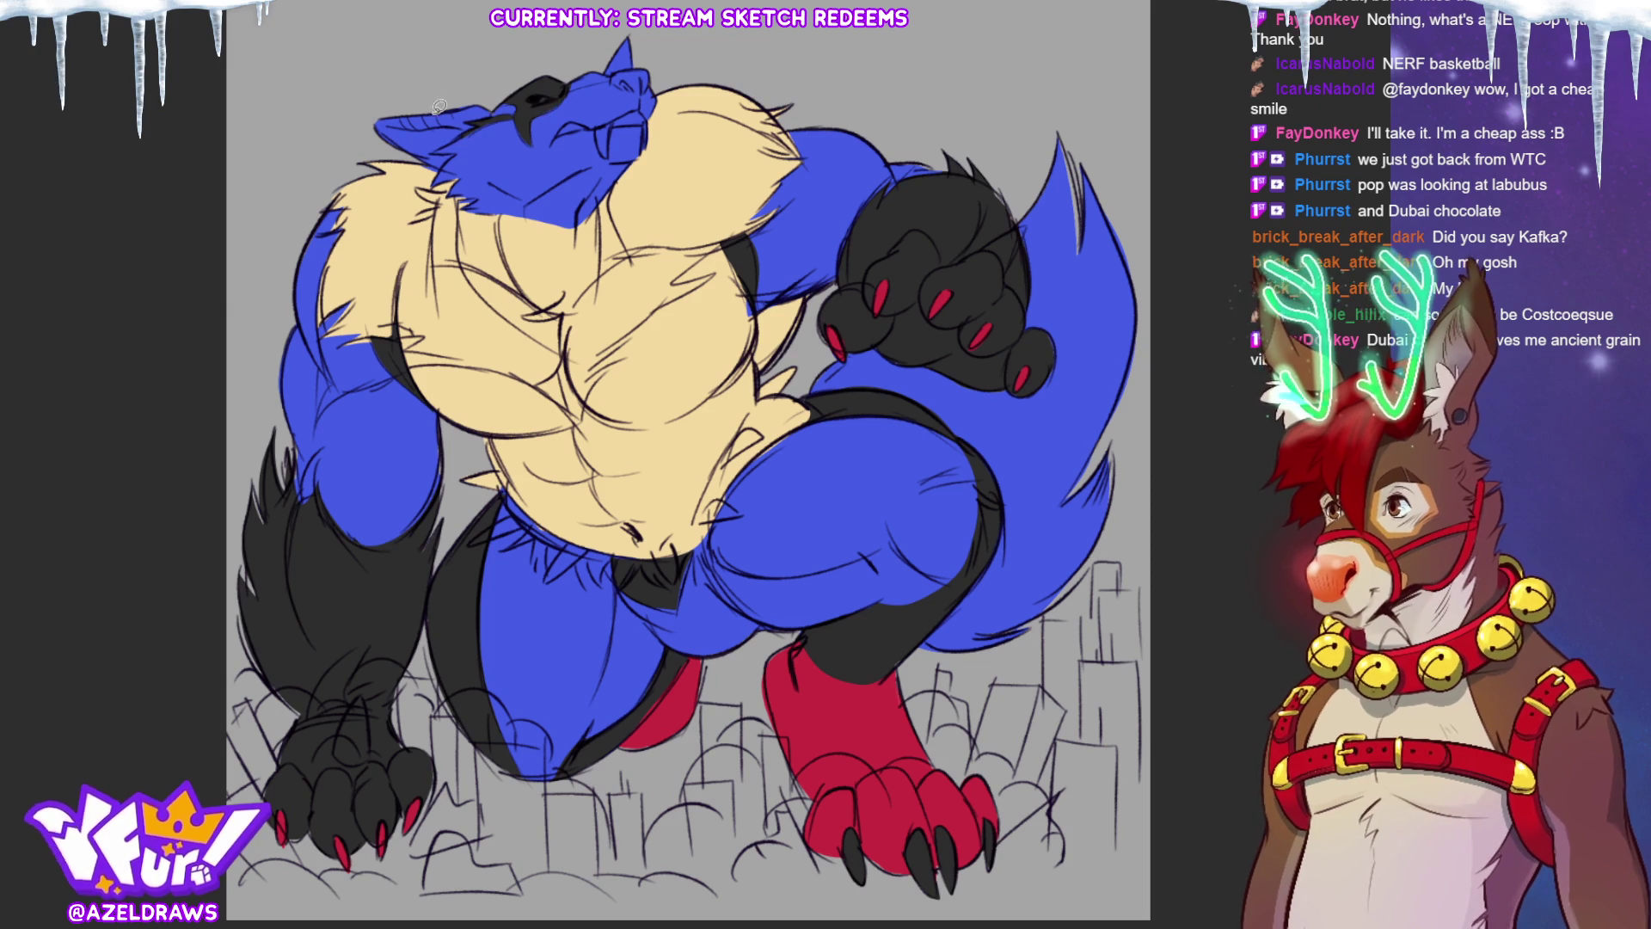
{"action": "left_click_drag", "start_coordinate": [406, 118], "coordinate": [441, 127]}
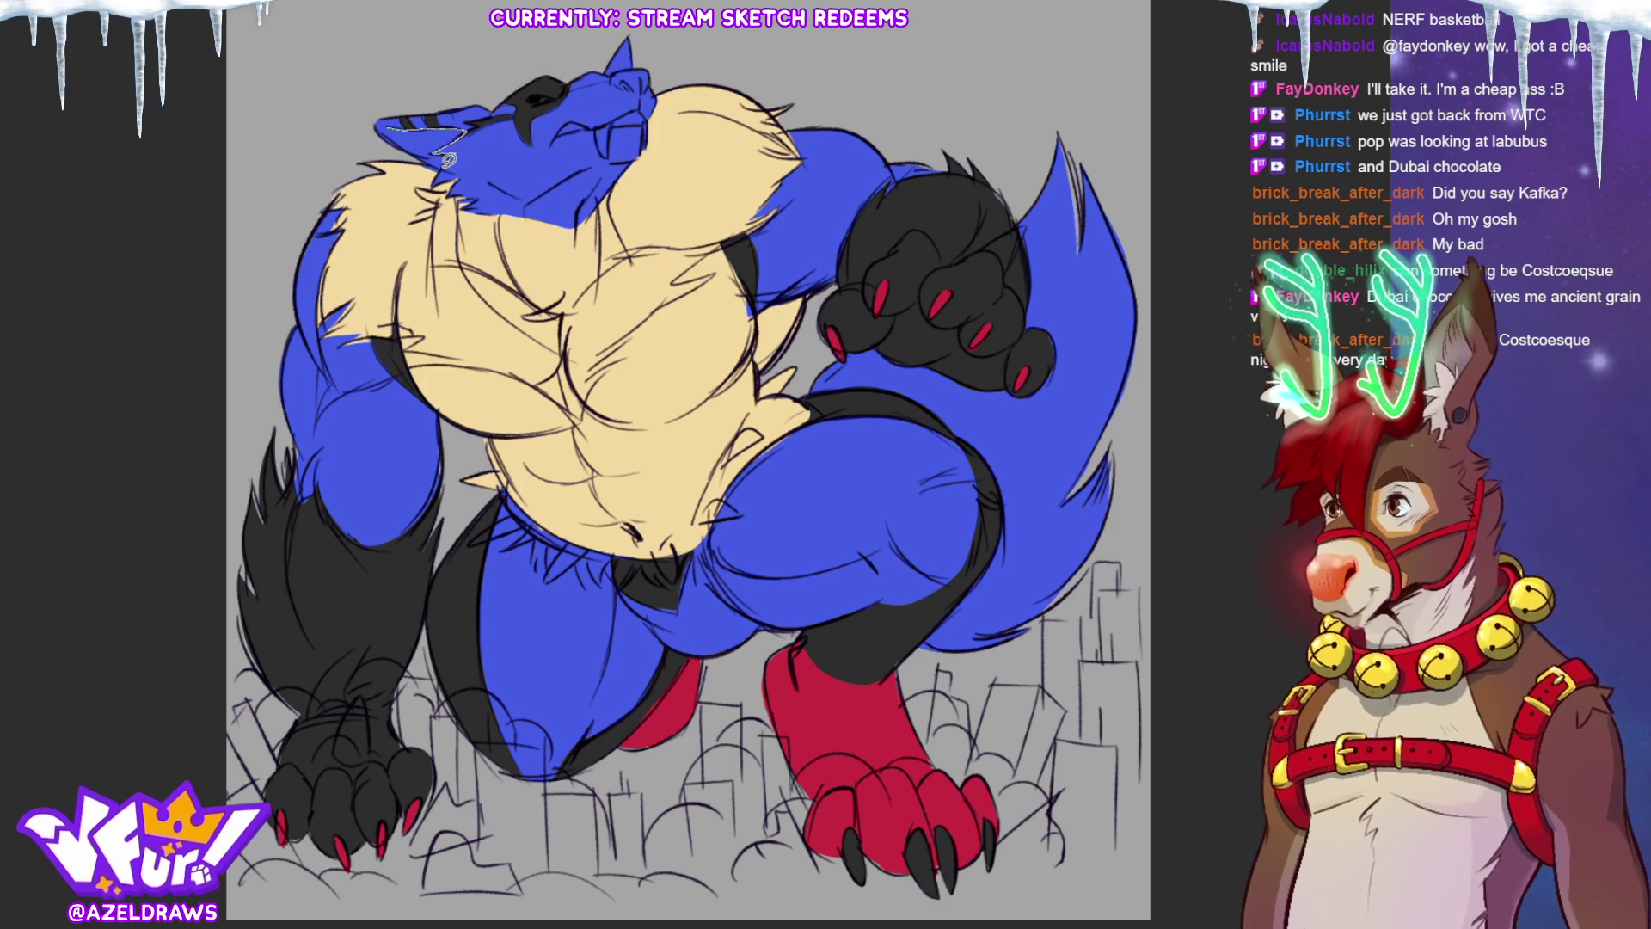
{"action": "left_click_drag", "start_coordinate": [429, 159], "coordinate": [398, 113]}
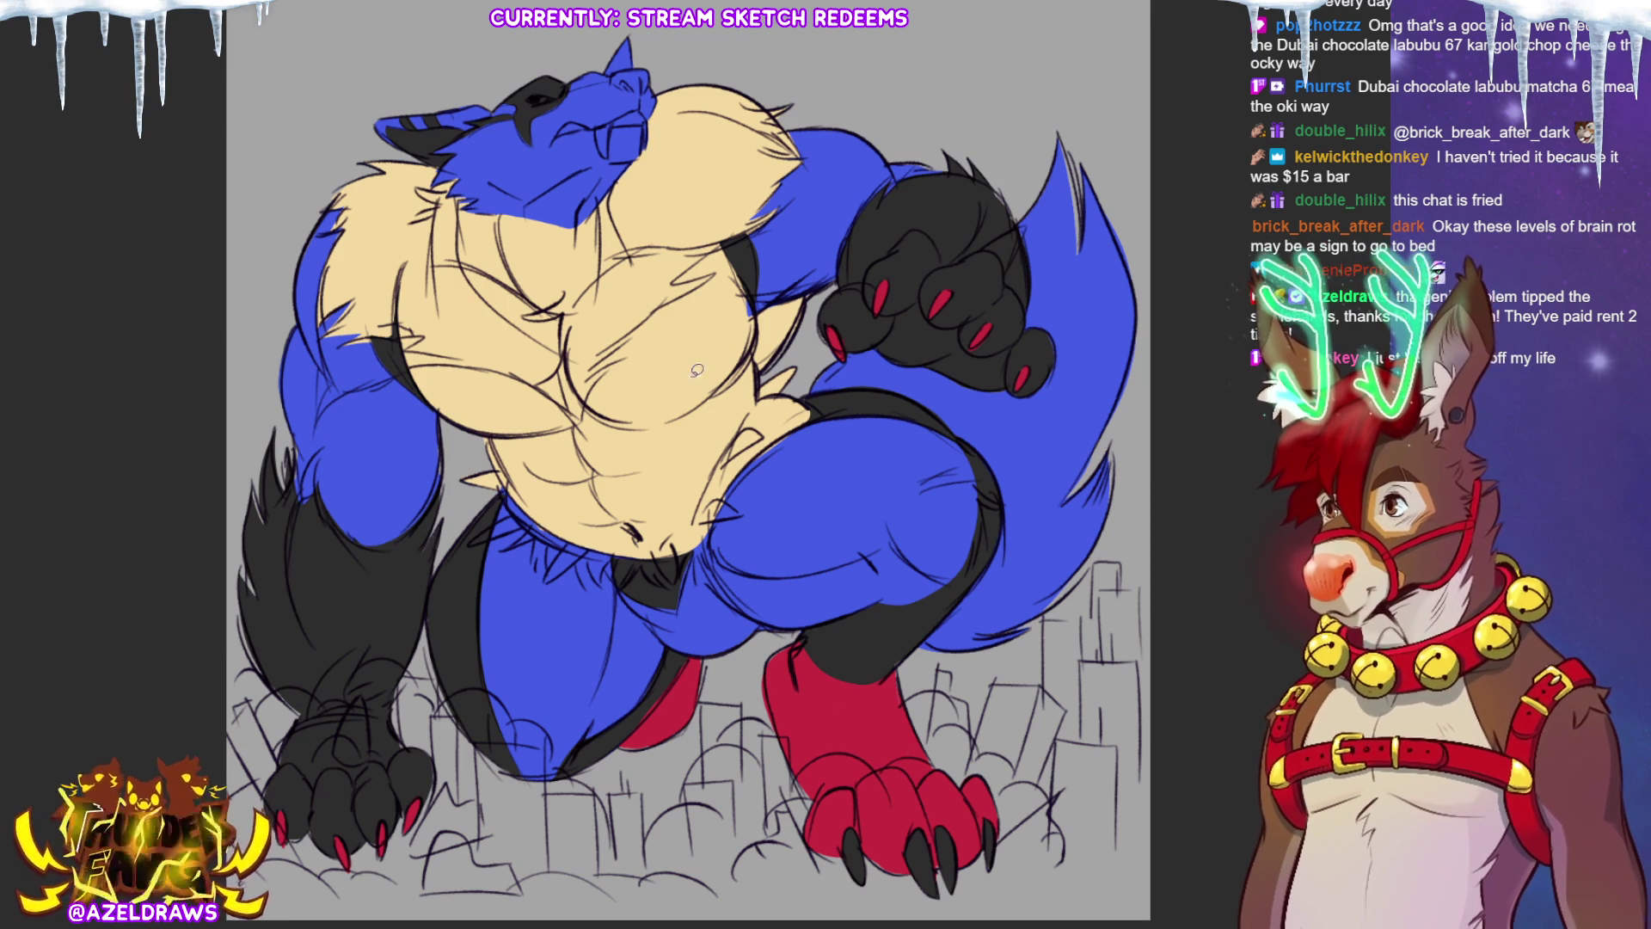
Step: Paint the red eye, a white fang at the muzzle, and a white spike atop the head
{"action": "left_click_drag", "start_coordinate": [536, 100], "coordinate": [549, 97]}
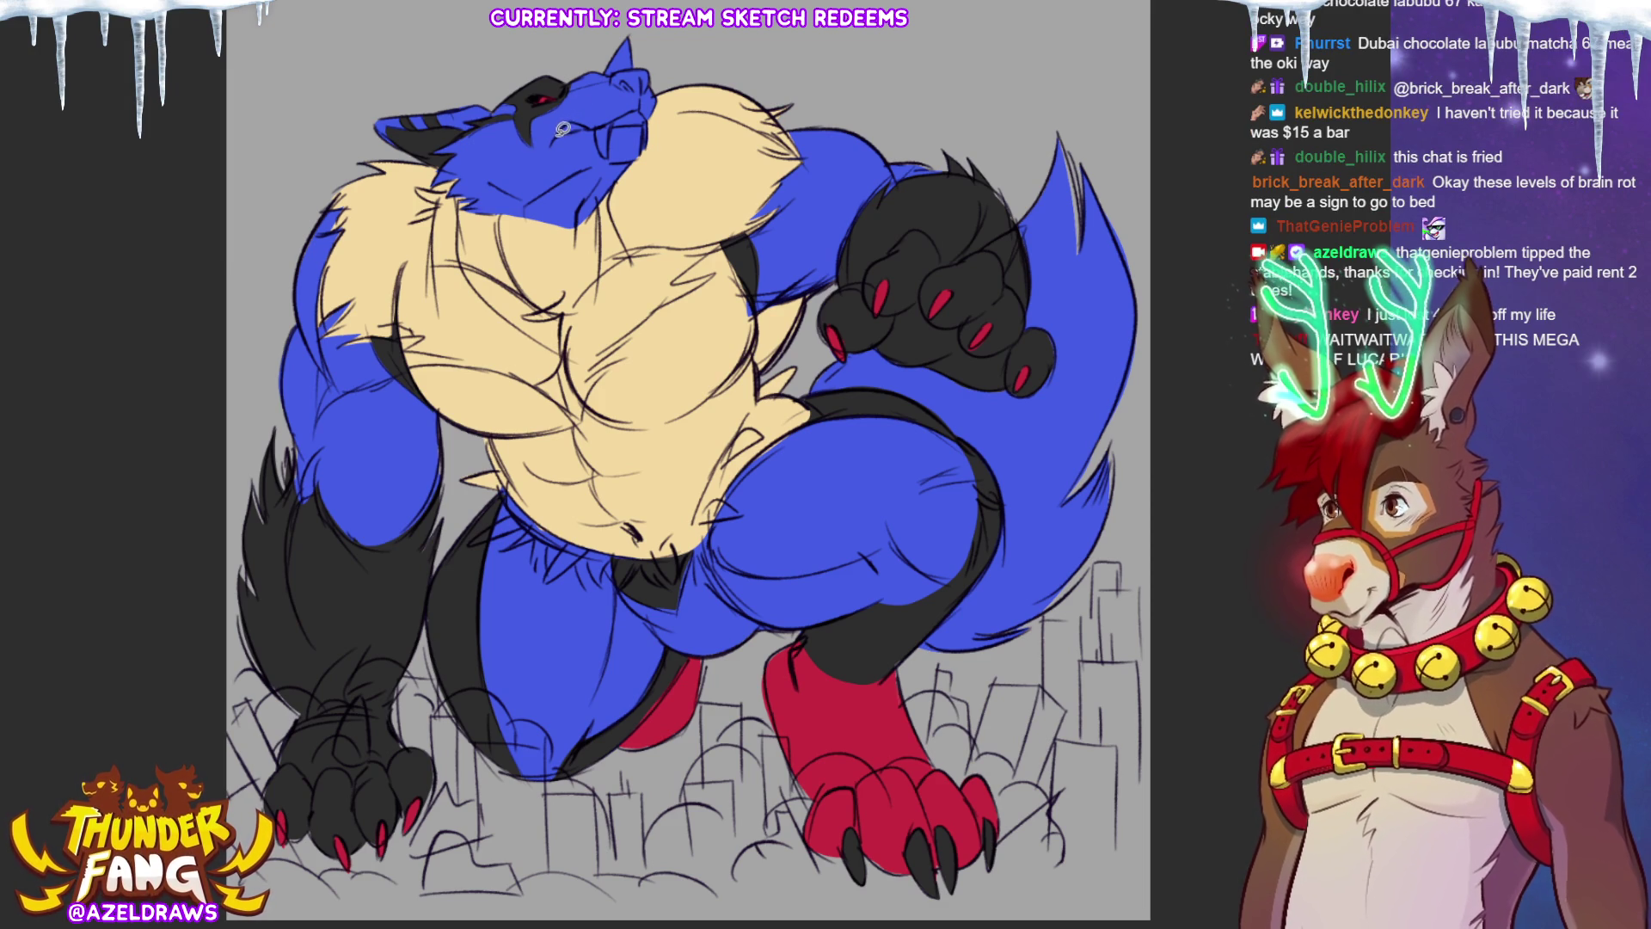
{"action": "mouse_move", "coordinate": [554, 133]}
{"action": "left_mouse_down"}
{"action": "mouse_move", "coordinate": [593, 127]}
{"action": "mouse_move", "coordinate": [603, 160]}
{"action": "mouse_move", "coordinate": [645, 110]}
{"action": "mouse_move", "coordinate": [654, 127]}
{"action": "mouse_move", "coordinate": [640, 110]}
{"action": "mouse_move", "coordinate": [602, 129]}
{"action": "left_mouse_up"}
{"action": "mouse_move", "coordinate": [617, 49]}
{"action": "left_mouse_down"}
{"action": "mouse_move", "coordinate": [606, 64]}
{"action": "mouse_move", "coordinate": [636, 56]}
{"action": "mouse_move", "coordinate": [621, 52]}
{"action": "left_mouse_up"}
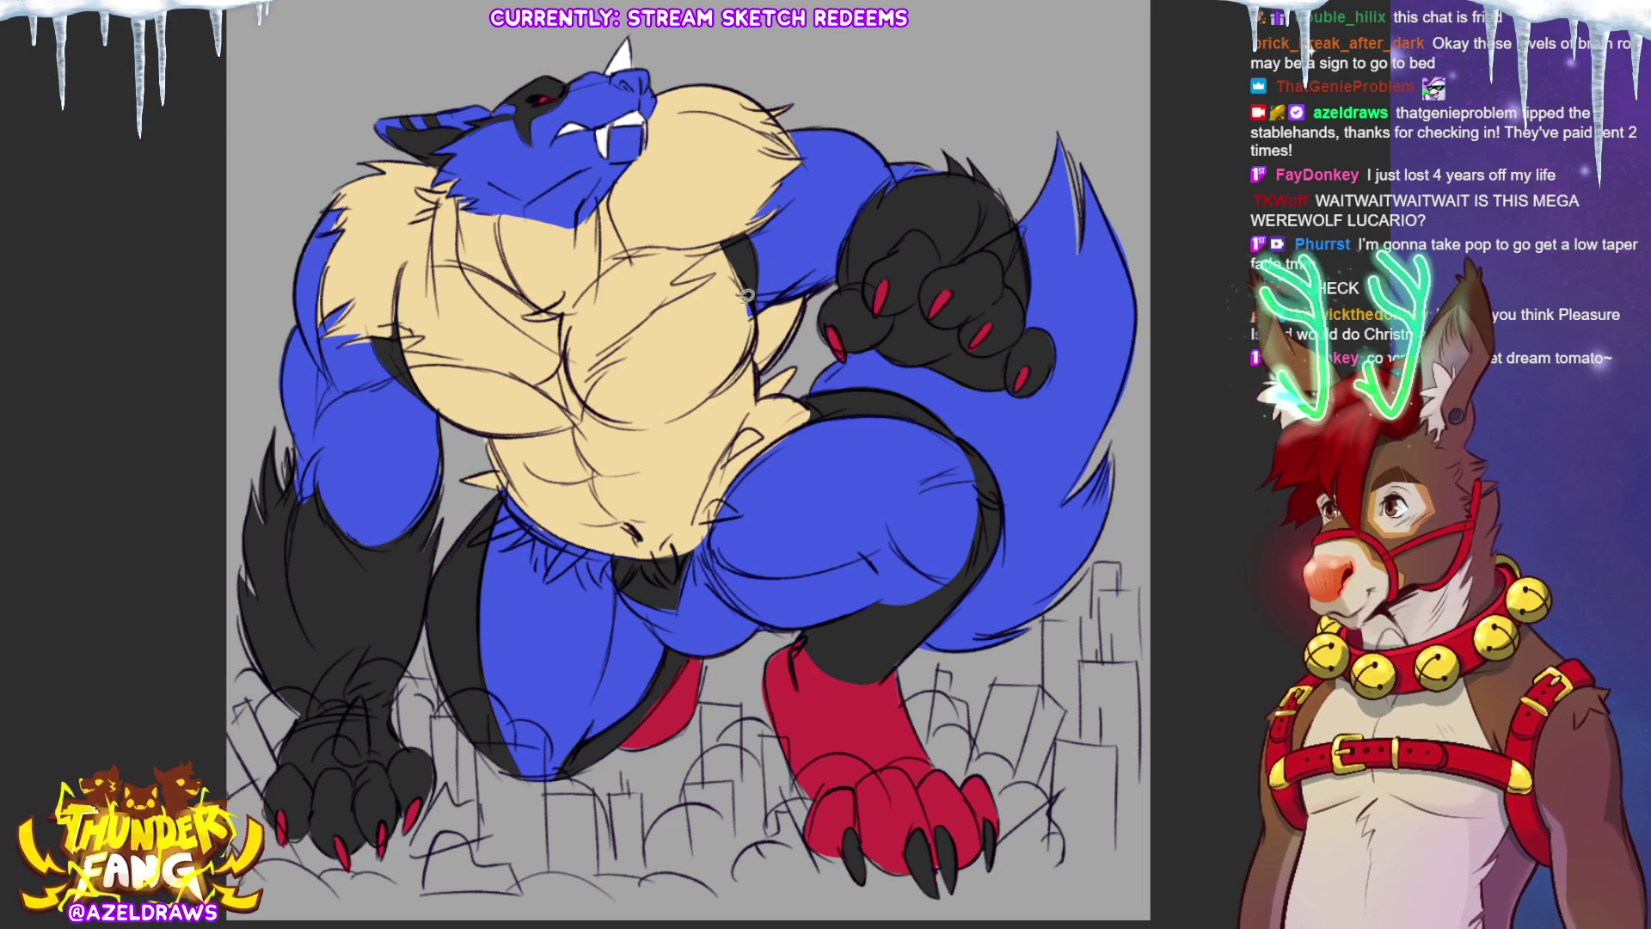
Step: Sketch chest guide strokes, mark the abdomen dark, and paint a light spike at the left hip
{"action": "mouse_move", "coordinate": [727, 241]}
{"action": "left_mouse_down"}
{"action": "mouse_move", "coordinate": [733, 349]}
{"action": "mouse_move", "coordinate": [675, 419]}
{"action": "mouse_move", "coordinate": [739, 380]}
{"action": "left_mouse_up"}
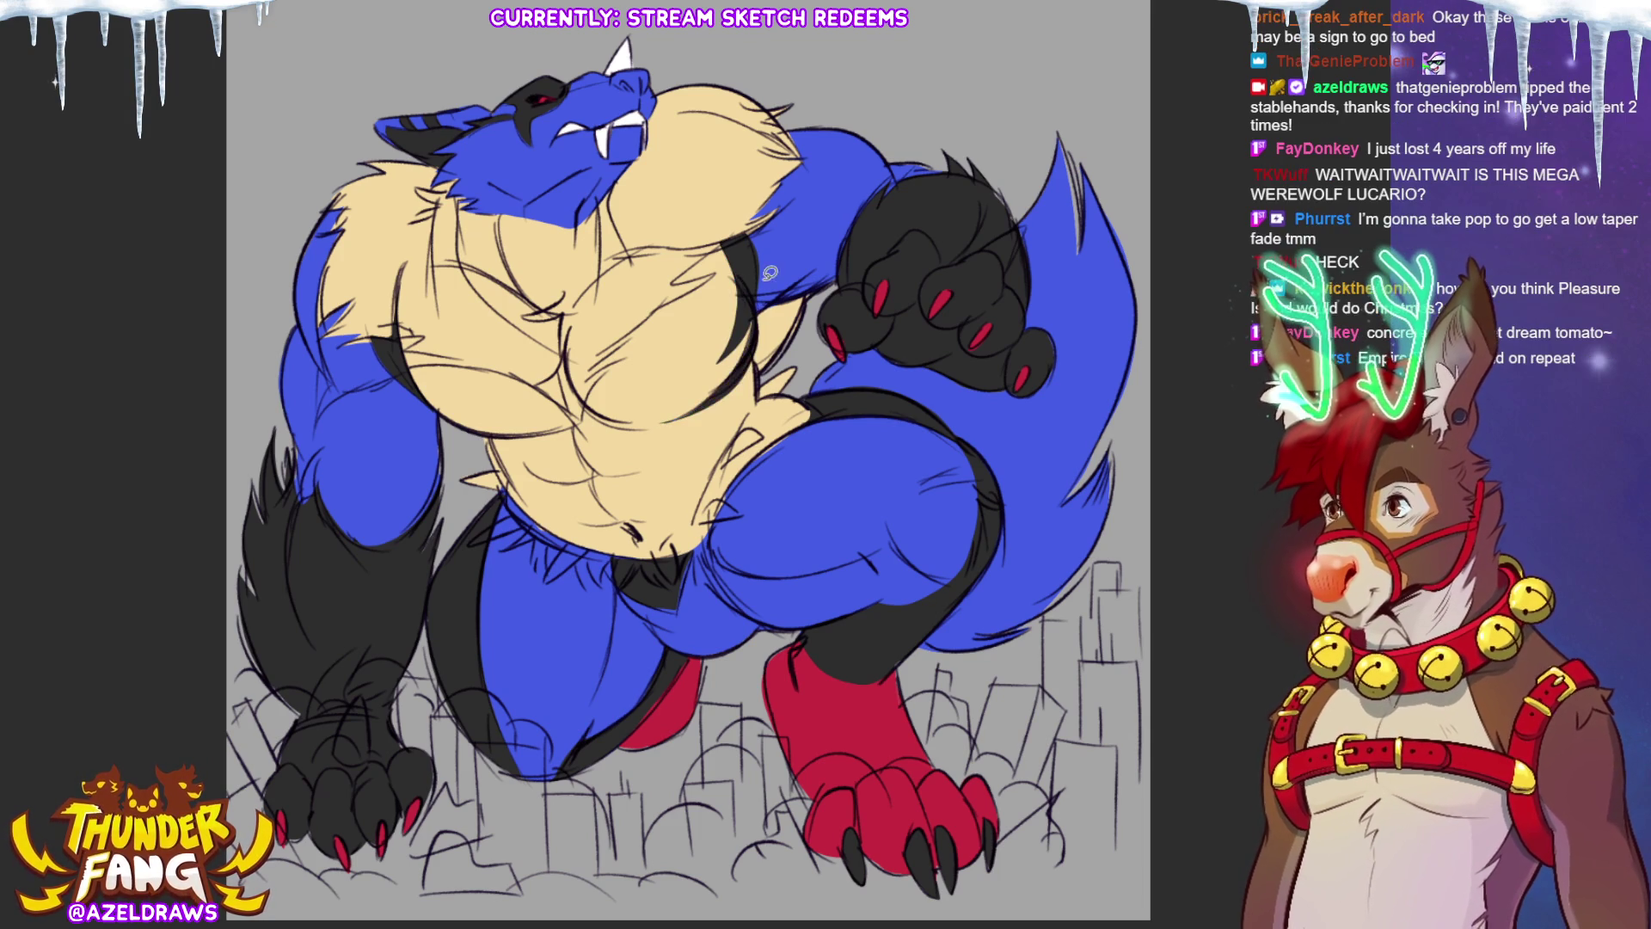
{"action": "mouse_move", "coordinate": [426, 397]}
{"action": "left_mouse_down"}
{"action": "mouse_move", "coordinate": [497, 405]}
{"action": "mouse_move", "coordinate": [551, 440]}
{"action": "left_mouse_up"}
{"action": "key", "text": "ctrl+z"}
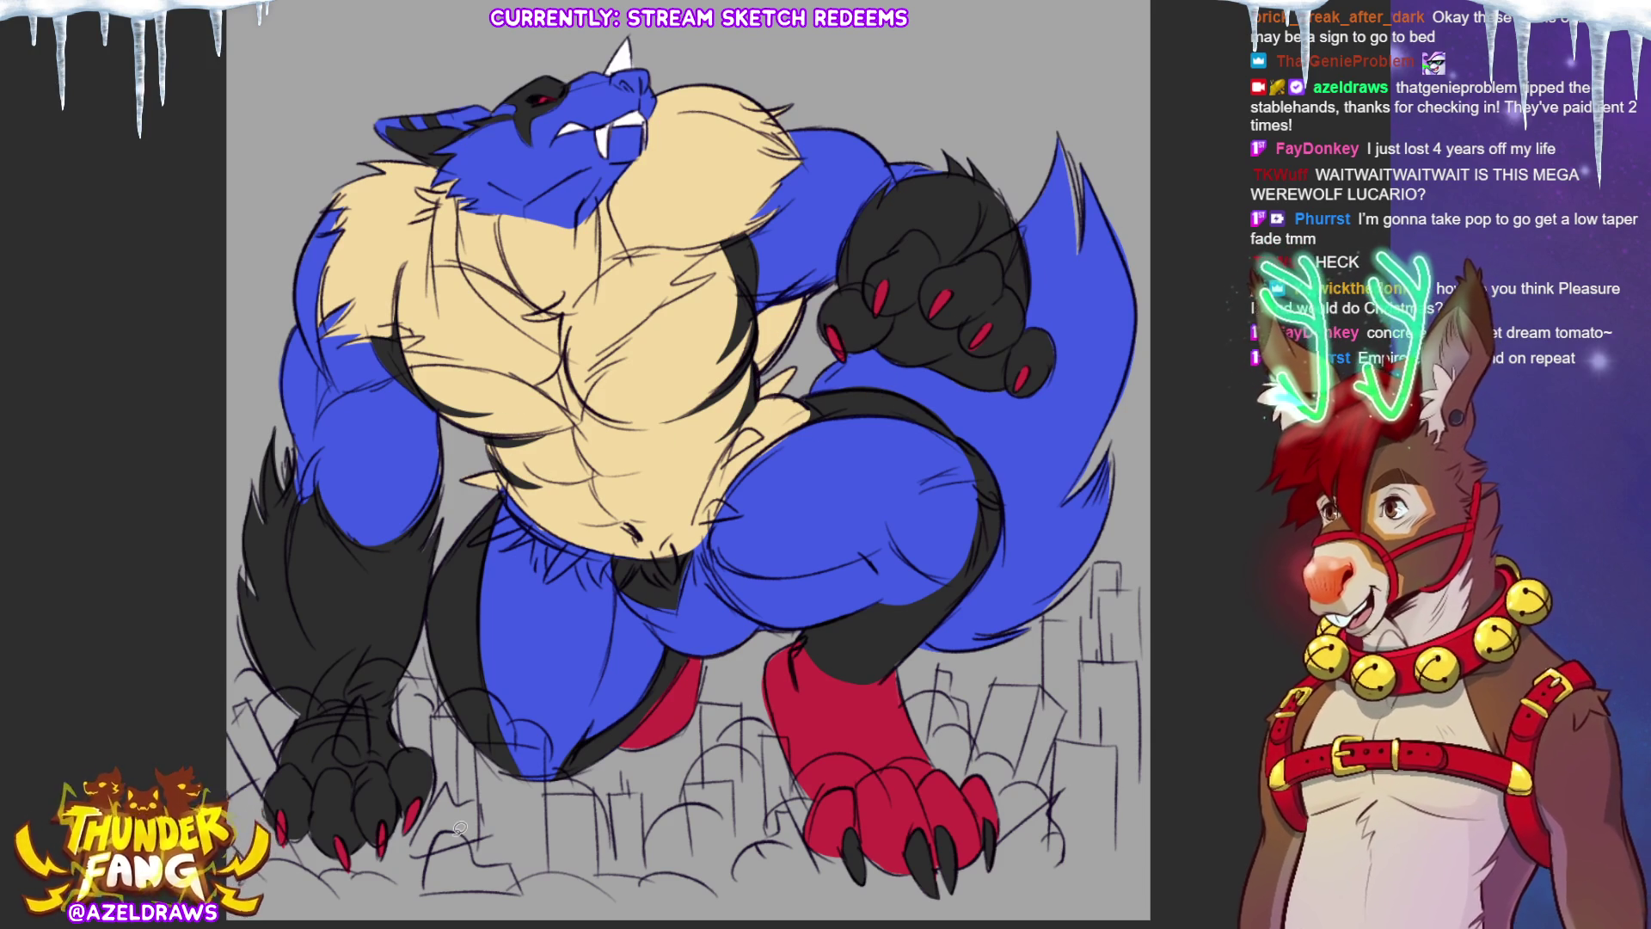
{"action": "mouse_move", "coordinate": [683, 464]}
{"action": "left_mouse_down"}
{"action": "mouse_move", "coordinate": [677, 508]}
{"action": "mouse_move", "coordinate": [714, 451]}
{"action": "left_mouse_up"}
{"action": "left_click_drag", "start_coordinate": [667, 508], "coordinate": [701, 449]}
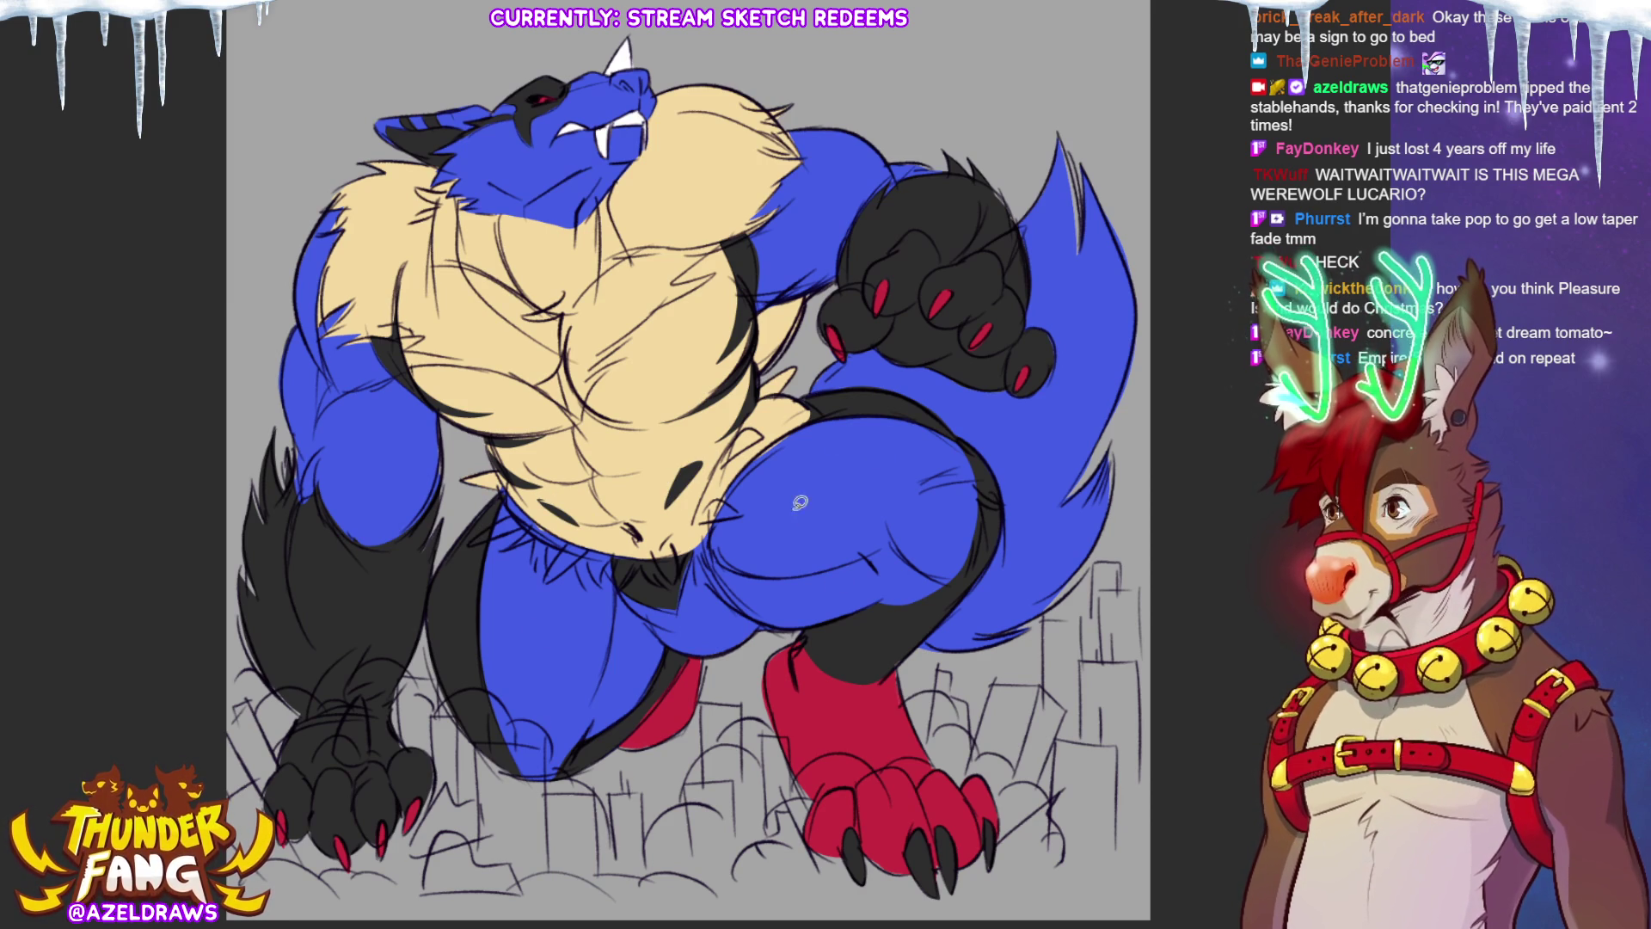
{"action": "mouse_move", "coordinate": [498, 463]}
{"action": "left_mouse_down"}
{"action": "mouse_move", "coordinate": [468, 478]}
{"action": "mouse_move", "coordinate": [505, 483]}
{"action": "mouse_move", "coordinate": [567, 550]}
{"action": "mouse_move", "coordinate": [559, 580]}
{"action": "mouse_move", "coordinate": [619, 532]}
{"action": "left_mouse_up"}
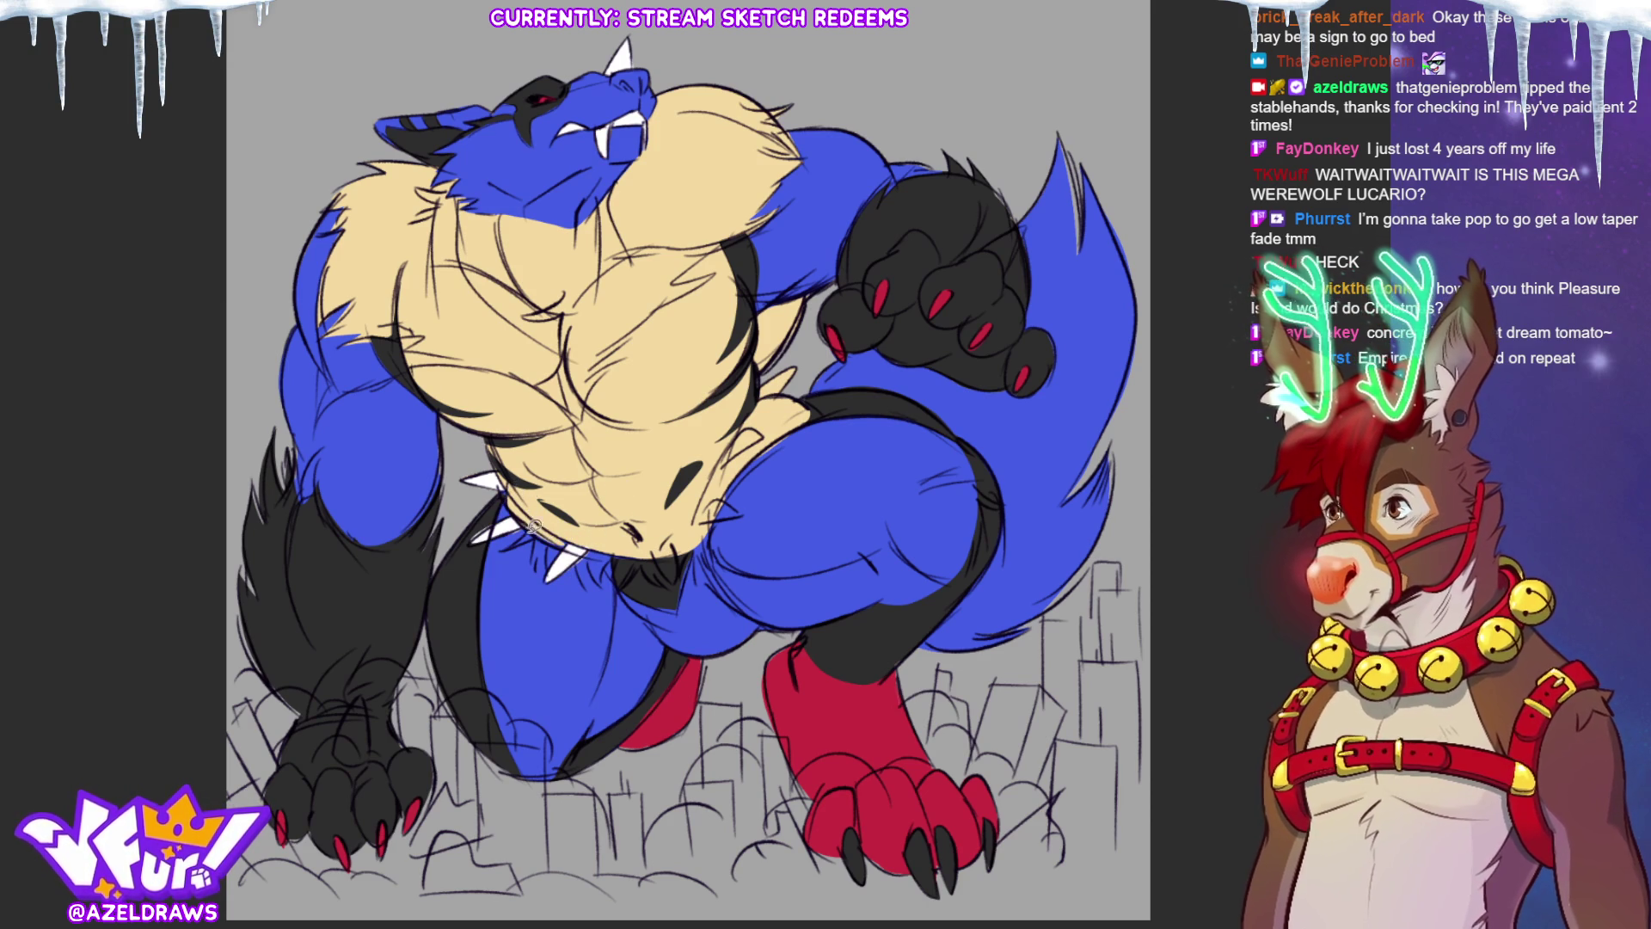
{"action": "mouse_move", "coordinate": [601, 563]}
{"action": "left_mouse_down"}
{"action": "mouse_move", "coordinate": [576, 559]}
{"action": "mouse_move", "coordinate": [645, 561]}
{"action": "left_mouse_up"}
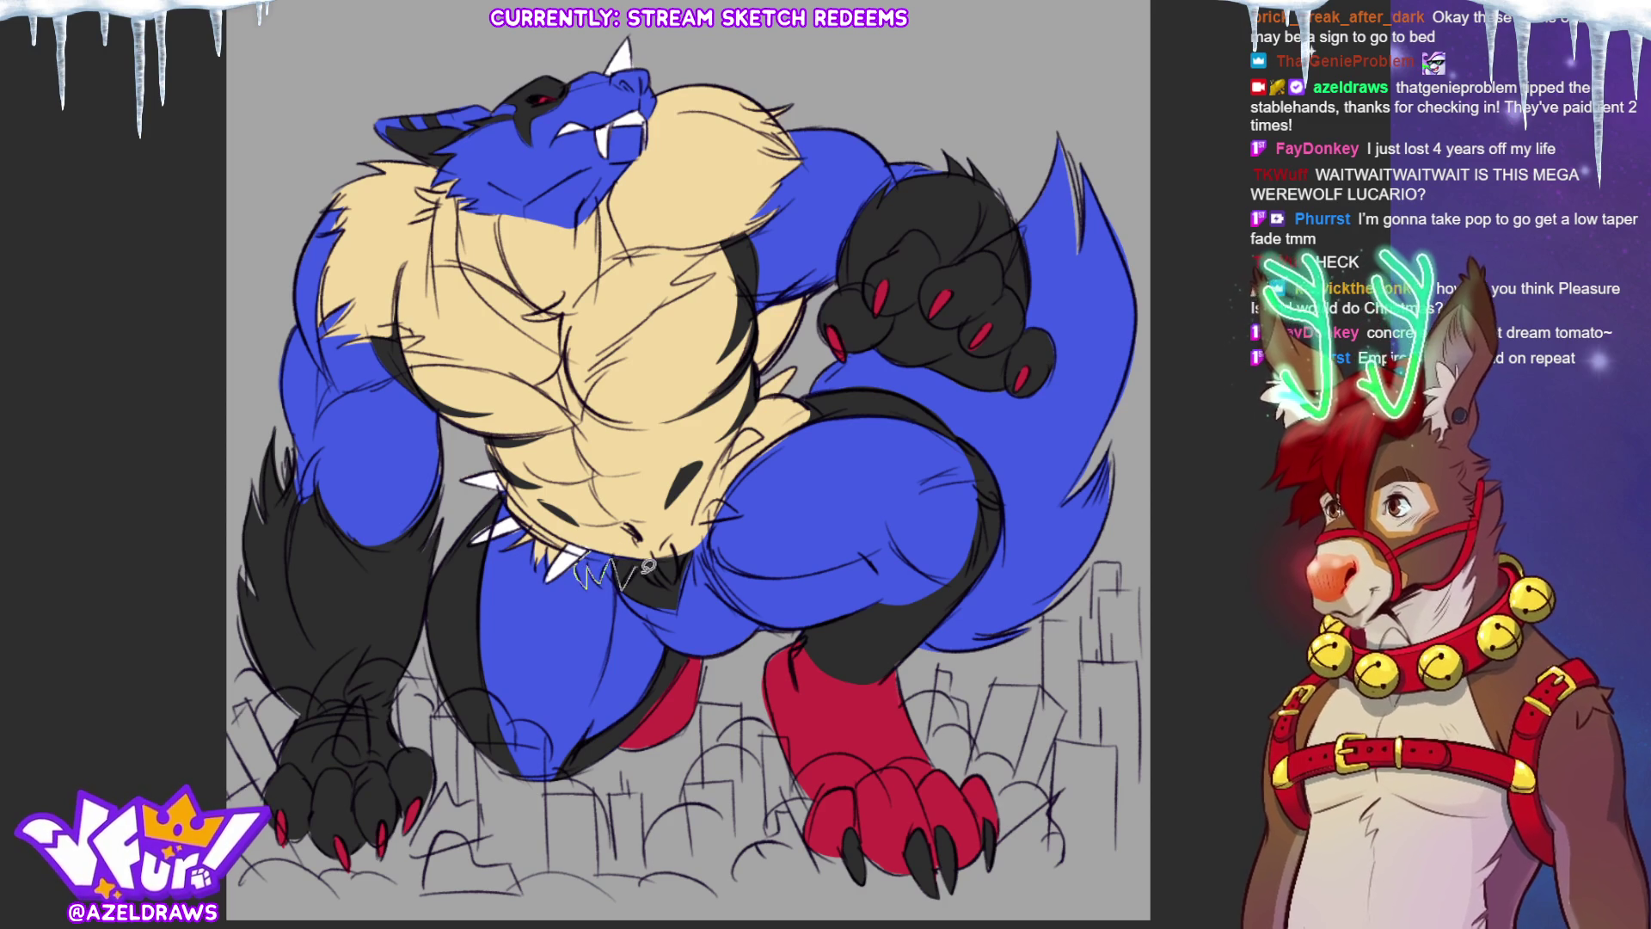
{"action": "key", "text": "ctrl+z"}
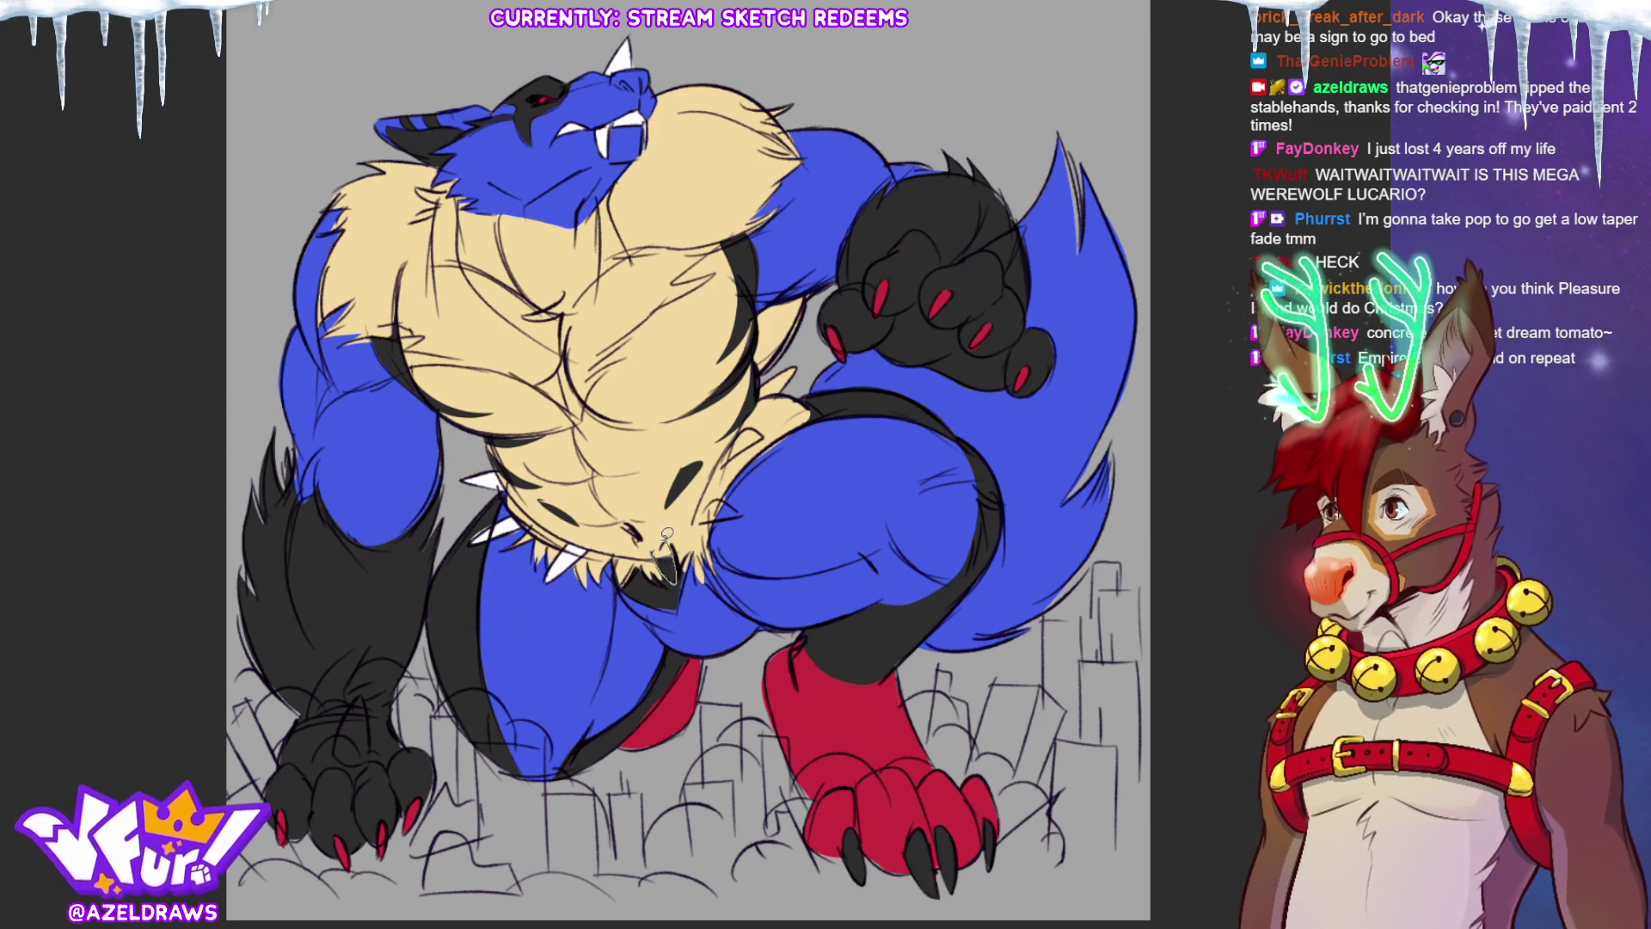
Step: Add white spikes along the belly and chest fur edge and on the raised fist
{"action": "left_click_drag", "start_coordinate": [744, 509], "coordinate": [700, 516]}
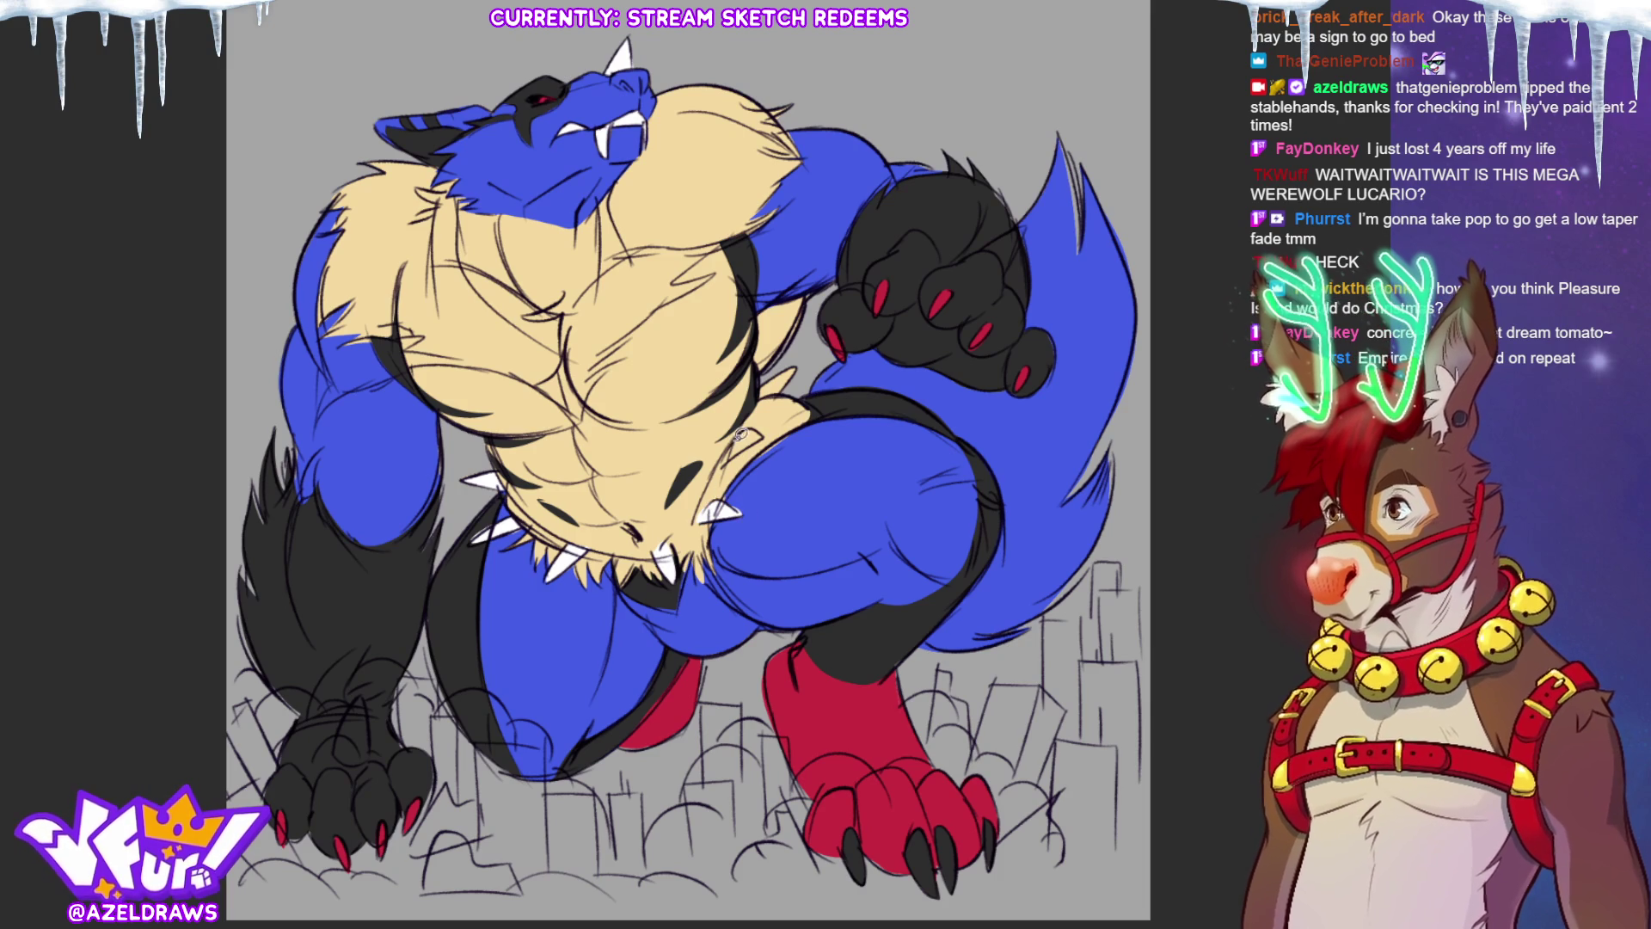
{"action": "left_click_drag", "start_coordinate": [761, 427], "coordinate": [729, 455]}
{"action": "left_click_drag", "start_coordinate": [808, 363], "coordinate": [772, 388]}
{"action": "mouse_move", "coordinate": [1027, 228]}
{"action": "left_mouse_down"}
{"action": "mouse_move", "coordinate": [1008, 264]}
{"action": "mouse_move", "coordinate": [985, 258]}
{"action": "left_mouse_up"}
{"action": "mouse_move", "coordinate": [334, 753]}
{"action": "left_mouse_down"}
{"action": "mouse_move", "coordinate": [356, 699]}
{"action": "mouse_move", "coordinate": [365, 761]}
{"action": "left_mouse_up"}
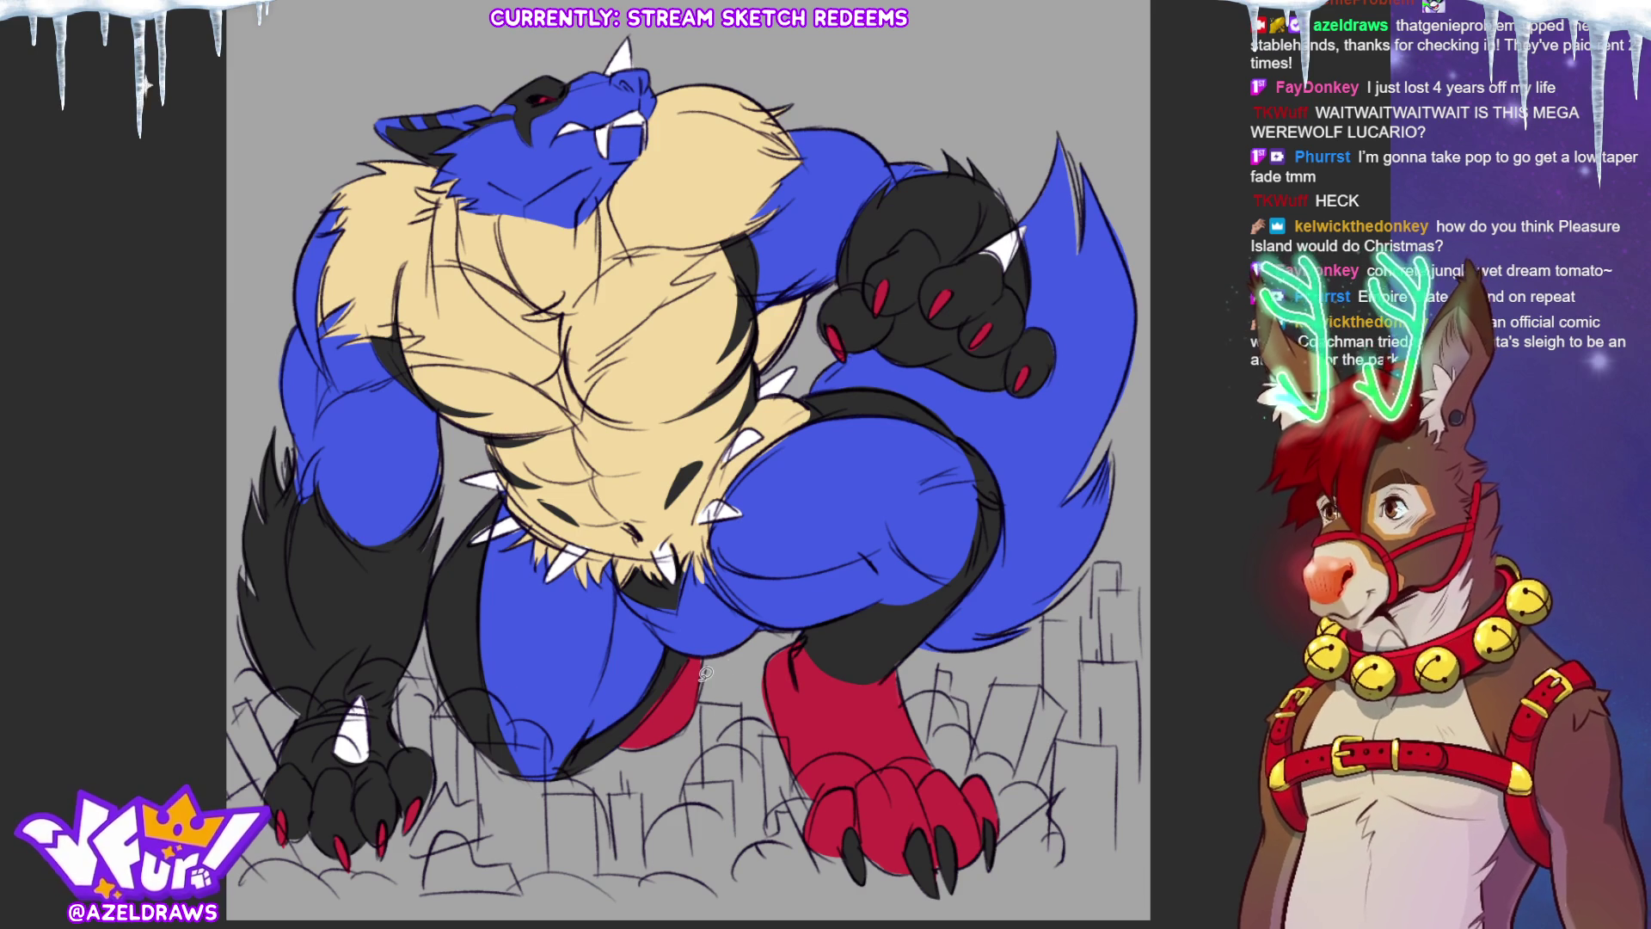
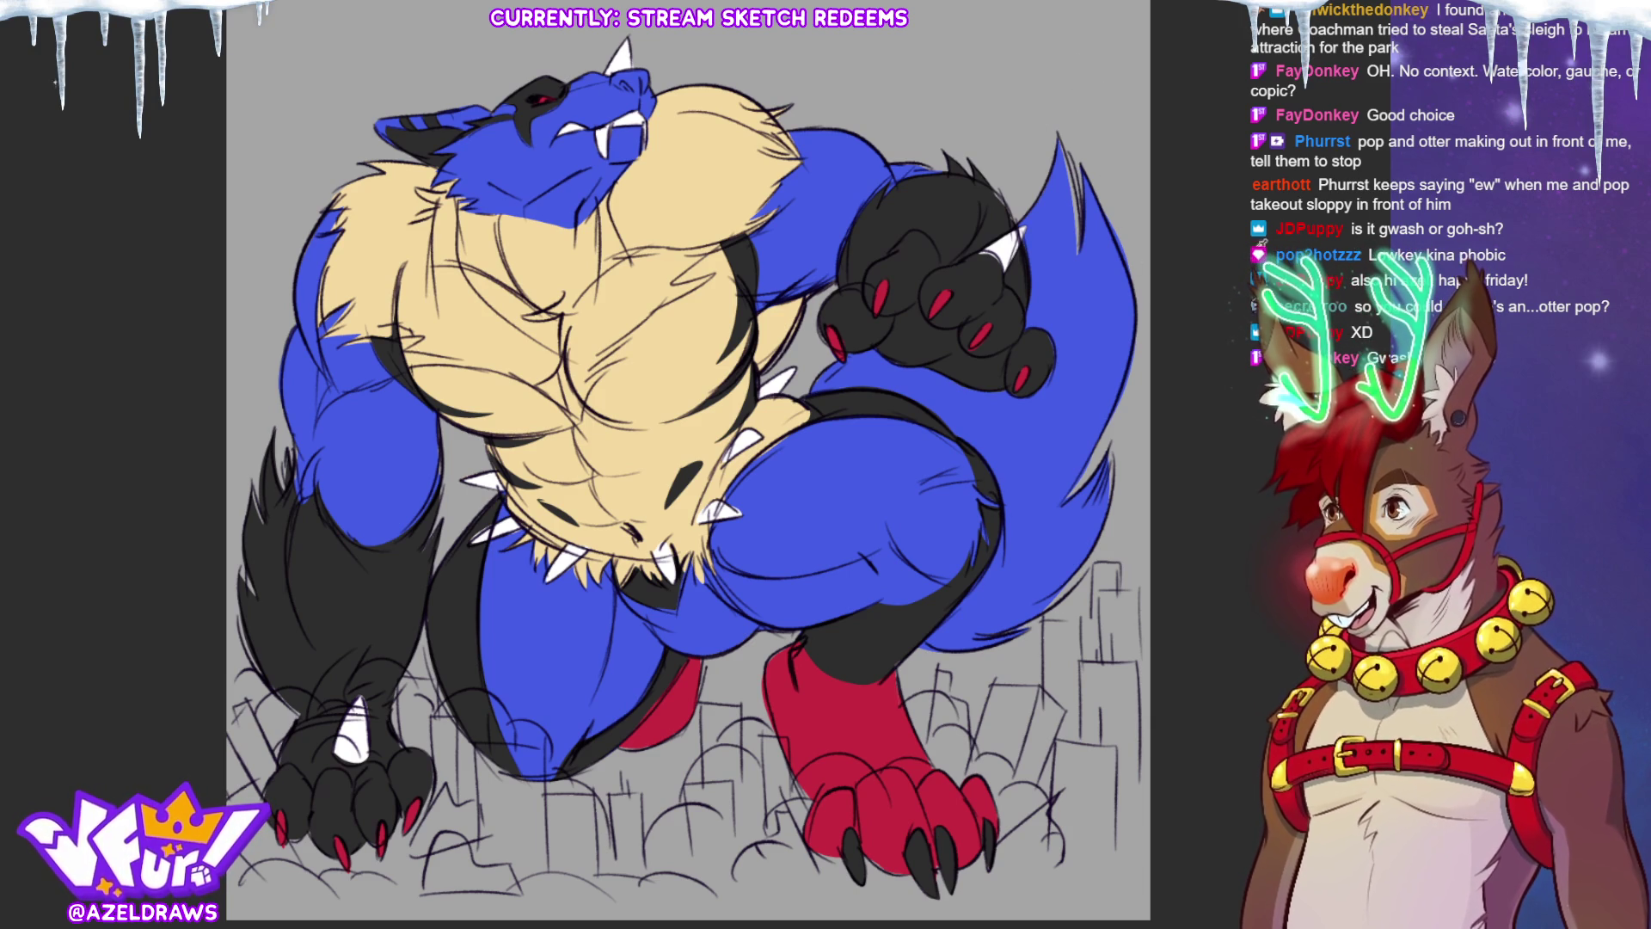
Step: Switch the canvas background from grey to off-white and begin greying the buildings by the wolf's leg
{"action": "key", "text": "alt+BackSpace"}
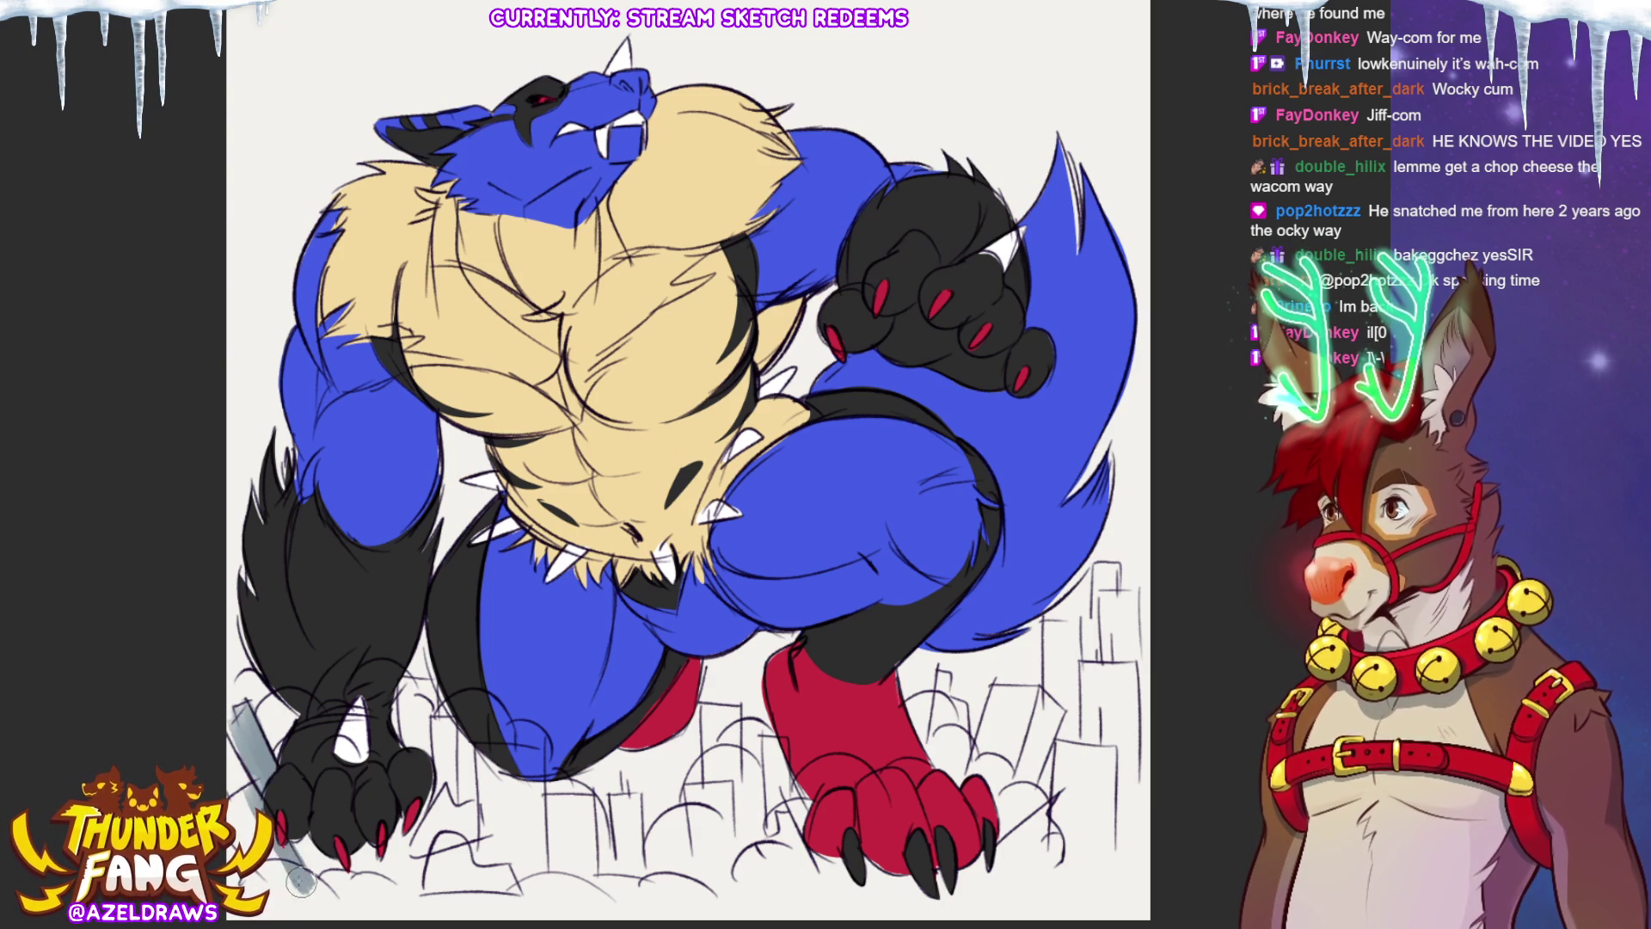
{"action": "mouse_move", "coordinate": [406, 747]}
{"action": "left_mouse_down"}
{"action": "mouse_move", "coordinate": [431, 793]}
{"action": "mouse_move", "coordinate": [443, 723]}
{"action": "mouse_move", "coordinate": [495, 796]}
{"action": "mouse_move", "coordinate": [484, 756]}
{"action": "mouse_move", "coordinate": [524, 782]}
{"action": "mouse_move", "coordinate": [504, 792]}
{"action": "mouse_move", "coordinate": [521, 860]}
{"action": "mouse_move", "coordinate": [537, 851]}
{"action": "mouse_move", "coordinate": [430, 830]}
{"action": "mouse_move", "coordinate": [468, 823]}
{"action": "left_mouse_up"}
Step: Add grey vertical shading to the sketched buildings around the wolf's legs
{"action": "mouse_move", "coordinate": [559, 800]}
{"action": "left_mouse_down"}
{"action": "mouse_move", "coordinate": [557, 894]}
{"action": "mouse_move", "coordinate": [580, 836]}
{"action": "mouse_move", "coordinate": [623, 816]}
{"action": "mouse_move", "coordinate": [628, 860]}
{"action": "mouse_move", "coordinate": [692, 799]}
{"action": "mouse_move", "coordinate": [727, 854]}
{"action": "mouse_move", "coordinate": [711, 877]}
{"action": "mouse_move", "coordinate": [718, 774]}
{"action": "mouse_move", "coordinate": [735, 800]}
{"action": "mouse_move", "coordinate": [791, 786]}
{"action": "mouse_move", "coordinate": [825, 860]}
{"action": "mouse_move", "coordinate": [920, 710]}
{"action": "mouse_move", "coordinate": [963, 757]}
{"action": "mouse_move", "coordinate": [993, 692]}
{"action": "mouse_move", "coordinate": [1031, 692]}
{"action": "mouse_move", "coordinate": [1018, 722]}
{"action": "mouse_move", "coordinate": [1041, 731]}
{"action": "mouse_move", "coordinate": [1054, 816]}
{"action": "mouse_move", "coordinate": [1066, 774]}
{"action": "mouse_move", "coordinate": [1066, 853]}
{"action": "mouse_move", "coordinate": [1097, 757]}
{"action": "mouse_move", "coordinate": [1100, 774]}
{"action": "mouse_move", "coordinate": [1096, 679]}
{"action": "mouse_move", "coordinate": [1114, 672]}
{"action": "mouse_move", "coordinate": [1118, 774]}
{"action": "mouse_move", "coordinate": [1135, 662]}
{"action": "mouse_move", "coordinate": [1118, 594]}
{"action": "mouse_move", "coordinate": [1082, 688]}
{"action": "mouse_move", "coordinate": [1053, 670]}
{"action": "mouse_move", "coordinate": [1079, 705]}
{"action": "left_mouse_up"}
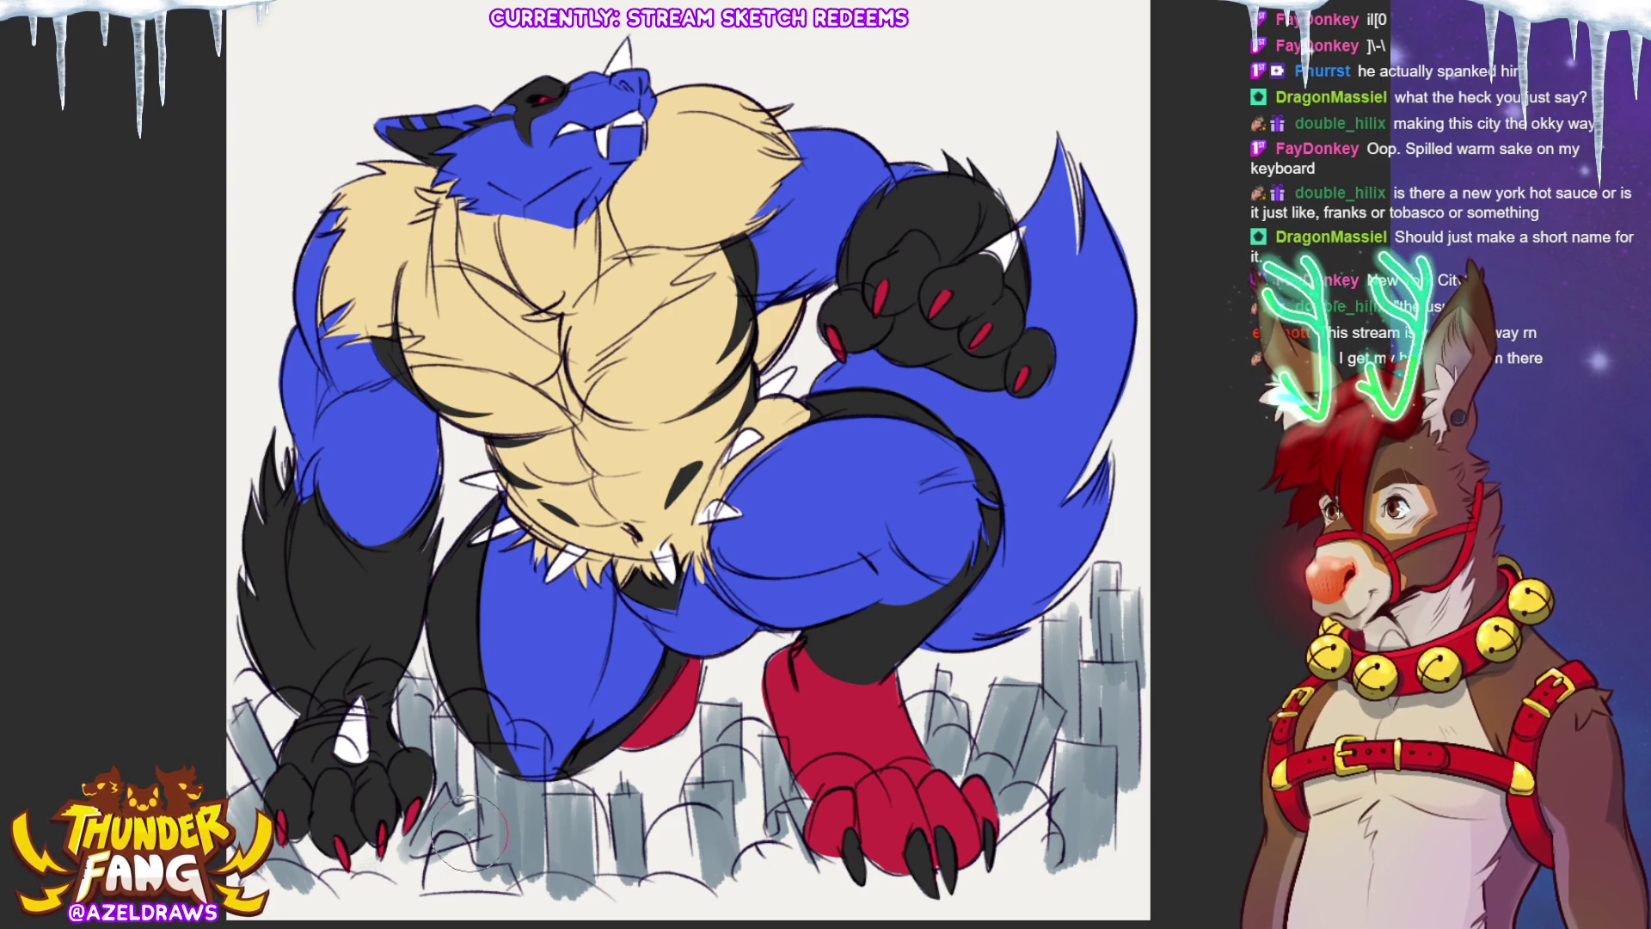
{"action": "left_click_drag", "start_coordinate": [425, 860], "coordinate": [488, 848]}
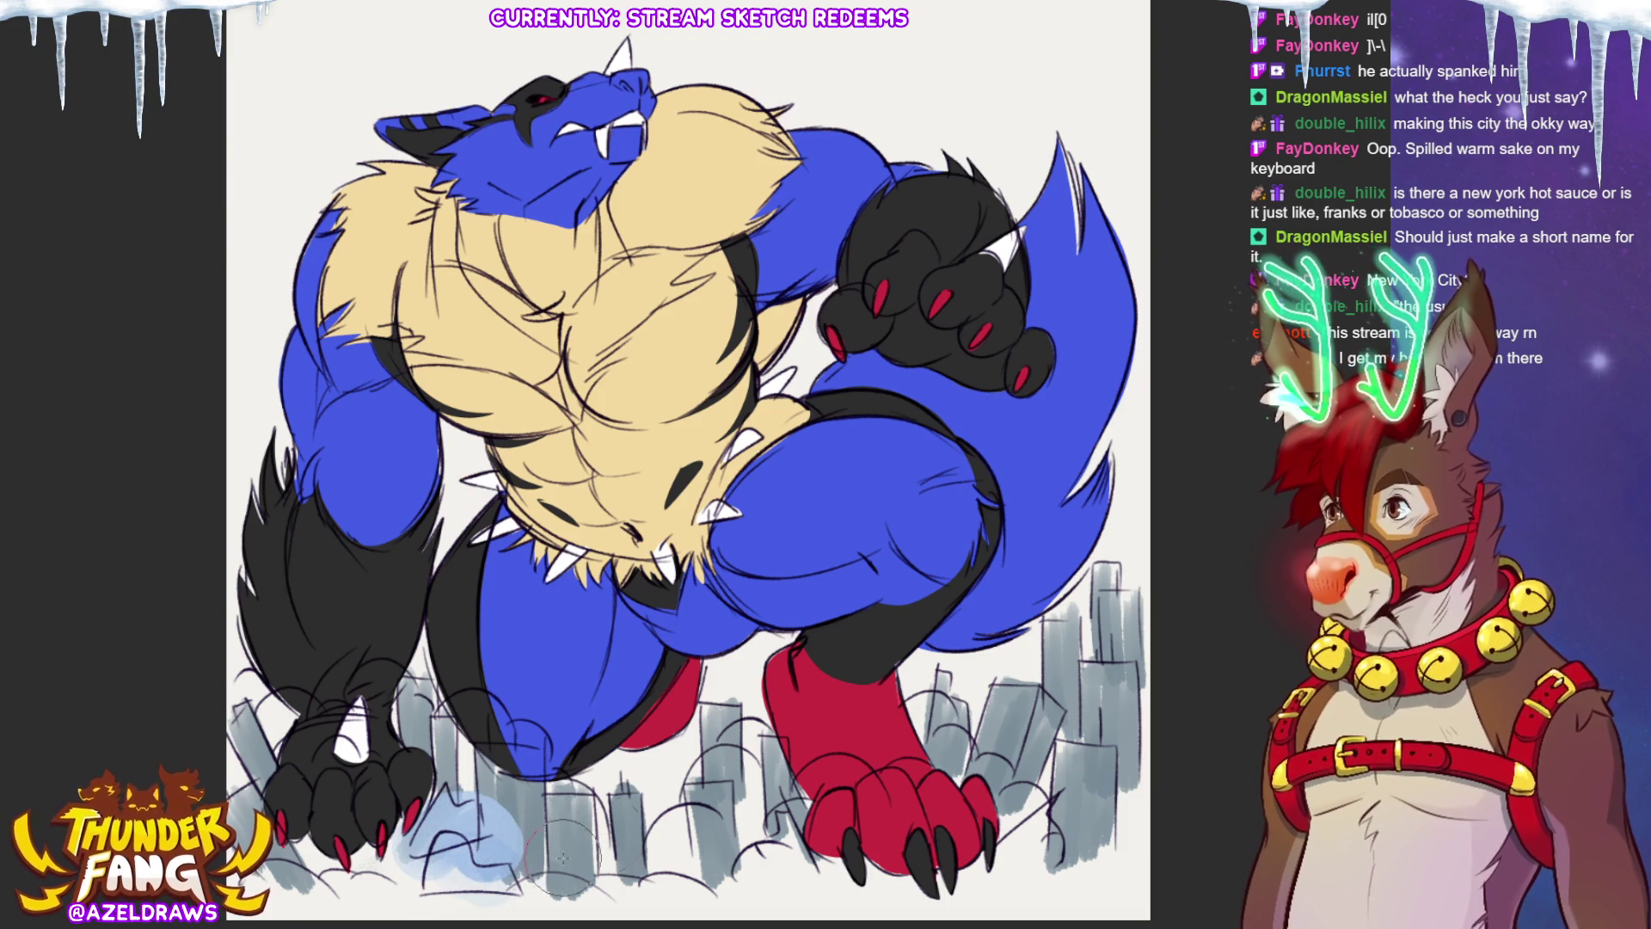
Step: Wash light-blue mist over the buildings, around the left foot, across the bottom and into clouds
{"action": "key", "text": "ctrl+z"}
{"action": "mouse_move", "coordinate": [455, 744]}
{"action": "left_mouse_down"}
{"action": "mouse_move", "coordinate": [507, 782]}
{"action": "mouse_move", "coordinate": [473, 770]}
{"action": "mouse_move", "coordinate": [447, 860]}
{"action": "mouse_move", "coordinate": [344, 885]}
{"action": "left_mouse_up"}
{"action": "mouse_move", "coordinate": [270, 735]}
{"action": "left_mouse_down"}
{"action": "mouse_move", "coordinate": [344, 705]}
{"action": "mouse_move", "coordinate": [451, 726]}
{"action": "mouse_move", "coordinate": [460, 705]}
{"action": "left_mouse_up"}
{"action": "mouse_move", "coordinate": [627, 798]}
{"action": "left_mouse_down"}
{"action": "mouse_move", "coordinate": [679, 838]}
{"action": "mouse_move", "coordinate": [645, 864]}
{"action": "mouse_move", "coordinate": [519, 872]}
{"action": "mouse_move", "coordinate": [731, 799]}
{"action": "mouse_move", "coordinate": [765, 817]}
{"action": "mouse_move", "coordinate": [748, 877]}
{"action": "mouse_move", "coordinate": [814, 907]}
{"action": "mouse_move", "coordinate": [903, 903]}
{"action": "mouse_move", "coordinate": [1057, 886]}
{"action": "mouse_move", "coordinate": [963, 894]}
{"action": "mouse_move", "coordinate": [1039, 834]}
{"action": "mouse_move", "coordinate": [1083, 868]}
{"action": "mouse_move", "coordinate": [1109, 812]}
{"action": "left_mouse_up"}
{"action": "scroll", "coordinate": [1118, 808], "scroll_direction": "down", "scroll_amount": 2}
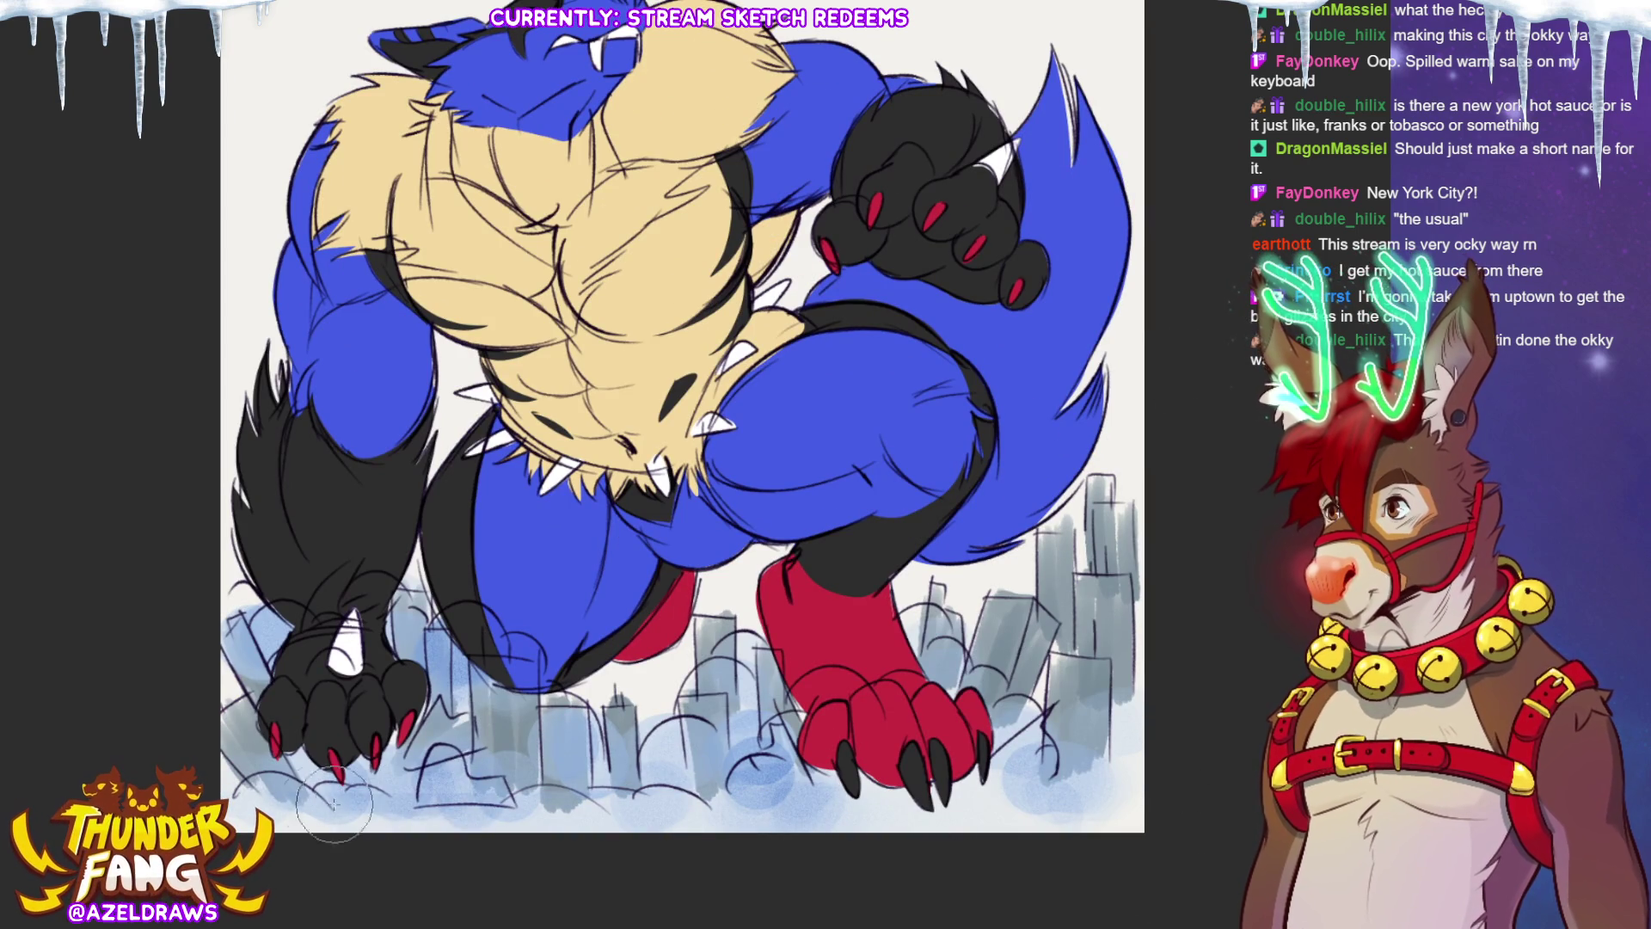
{"action": "mouse_move", "coordinate": [669, 729]}
{"action": "left_mouse_down"}
{"action": "mouse_move", "coordinate": [660, 680]}
{"action": "mouse_move", "coordinate": [731, 614]}
{"action": "mouse_move", "coordinate": [928, 607]}
{"action": "left_mouse_up"}
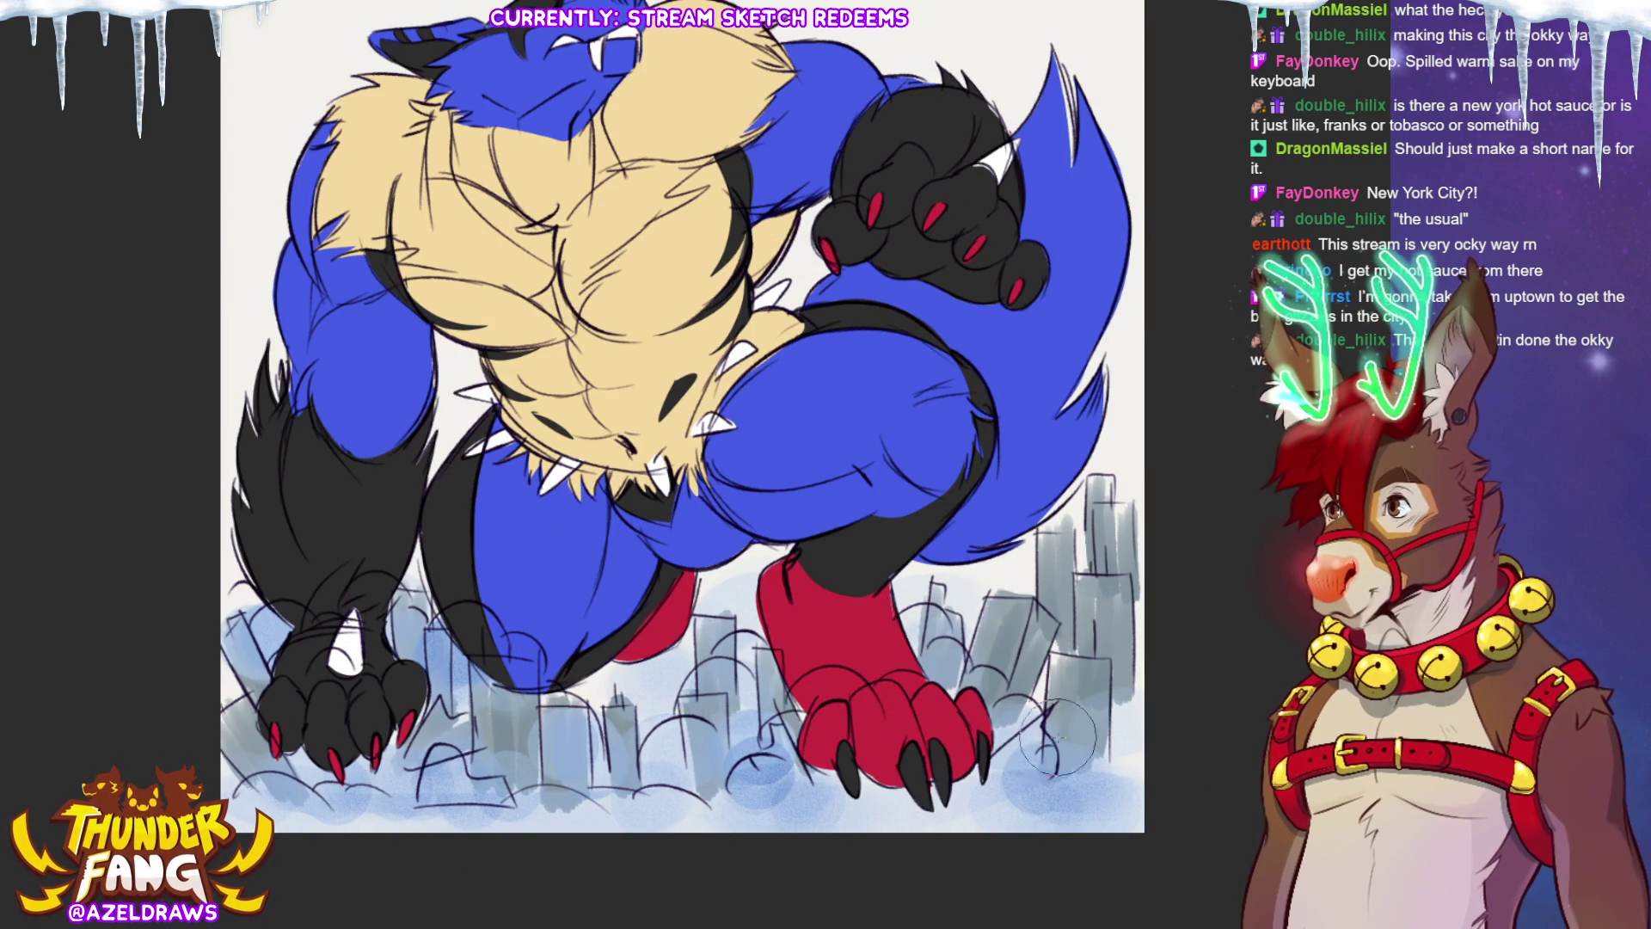
{"action": "scroll", "coordinate": [1031, 555], "scroll_direction": "up", "scroll_amount": 2}
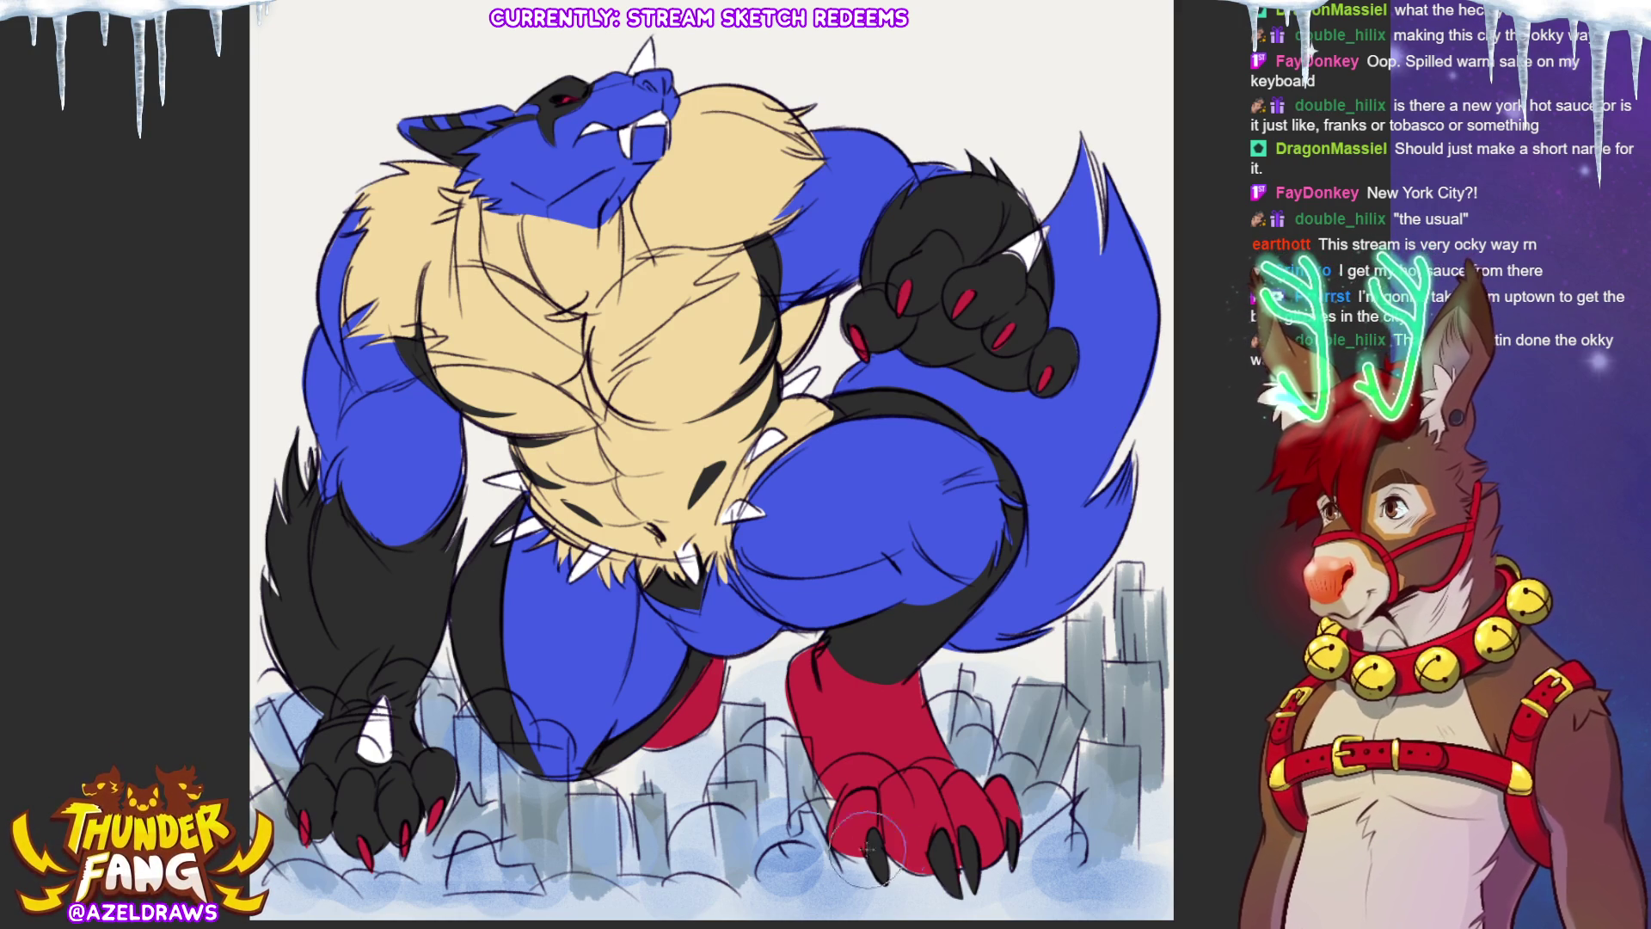
{"action": "mouse_move", "coordinate": [857, 784]}
{"action": "left_mouse_down"}
{"action": "mouse_move", "coordinate": [929, 825]}
{"action": "mouse_move", "coordinate": [963, 809]}
{"action": "mouse_move", "coordinate": [1015, 868]}
{"action": "mouse_move", "coordinate": [860, 888]}
{"action": "mouse_move", "coordinate": [963, 791]}
{"action": "mouse_move", "coordinate": [989, 799]}
{"action": "mouse_move", "coordinate": [1006, 852]}
{"action": "left_mouse_up"}
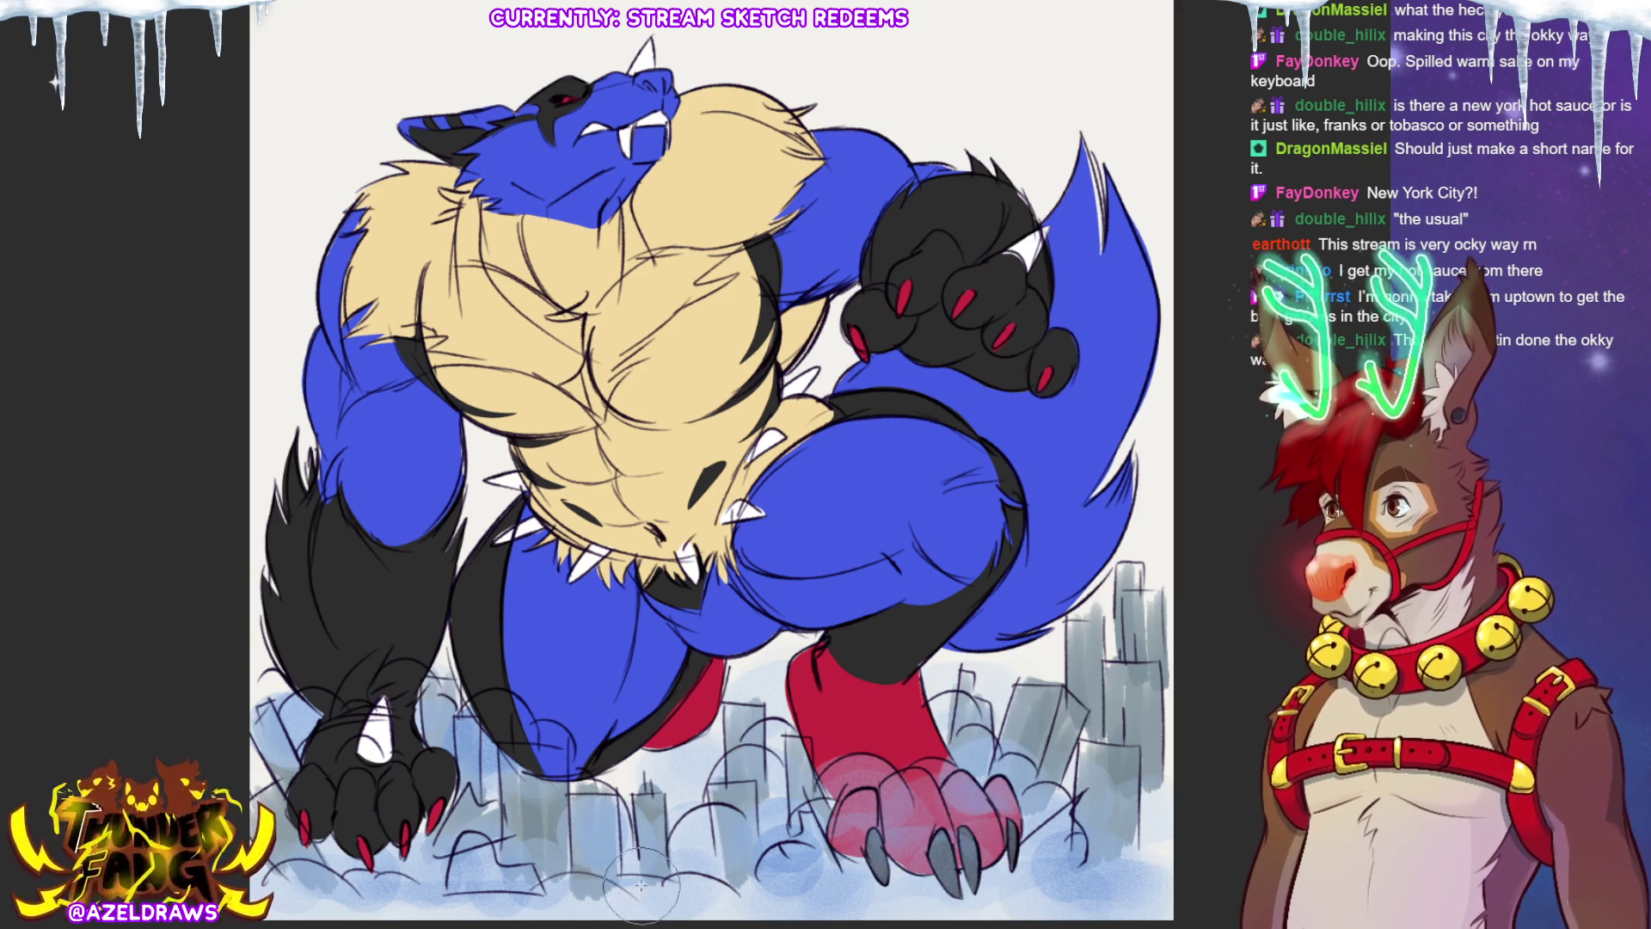
{"action": "mouse_move", "coordinate": [469, 808]}
{"action": "left_mouse_down"}
{"action": "mouse_move", "coordinate": [361, 860]}
{"action": "mouse_move", "coordinate": [379, 662]}
{"action": "mouse_move", "coordinate": [335, 791]}
{"action": "mouse_move", "coordinate": [274, 802]}
{"action": "mouse_move", "coordinate": [387, 825]}
{"action": "mouse_move", "coordinate": [498, 799]}
{"action": "mouse_move", "coordinate": [550, 757]}
{"action": "mouse_move", "coordinate": [544, 811]}
{"action": "left_mouse_up"}
{"action": "left_click_drag", "start_coordinate": [680, 799], "coordinate": [726, 817]}
{"action": "left_click_drag", "start_coordinate": [1040, 787], "coordinate": [1077, 788]}
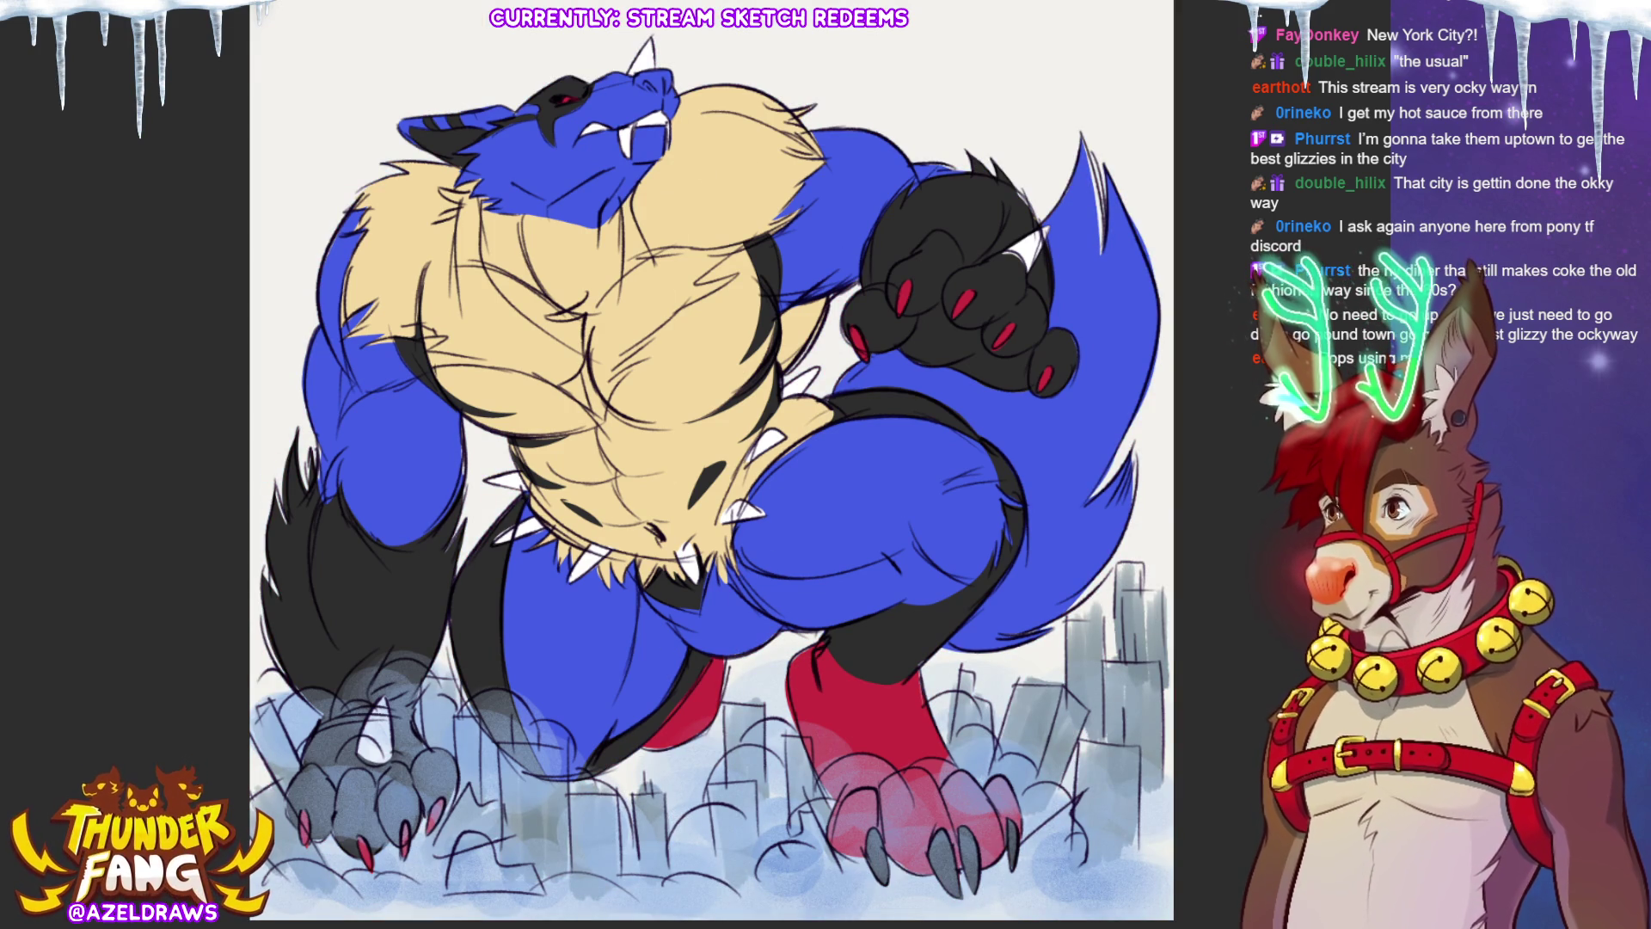
Step: Fit the whole wolf artwork in view, zoom back in, then close the file
{"action": "key", "text": "ctrl+minus"}
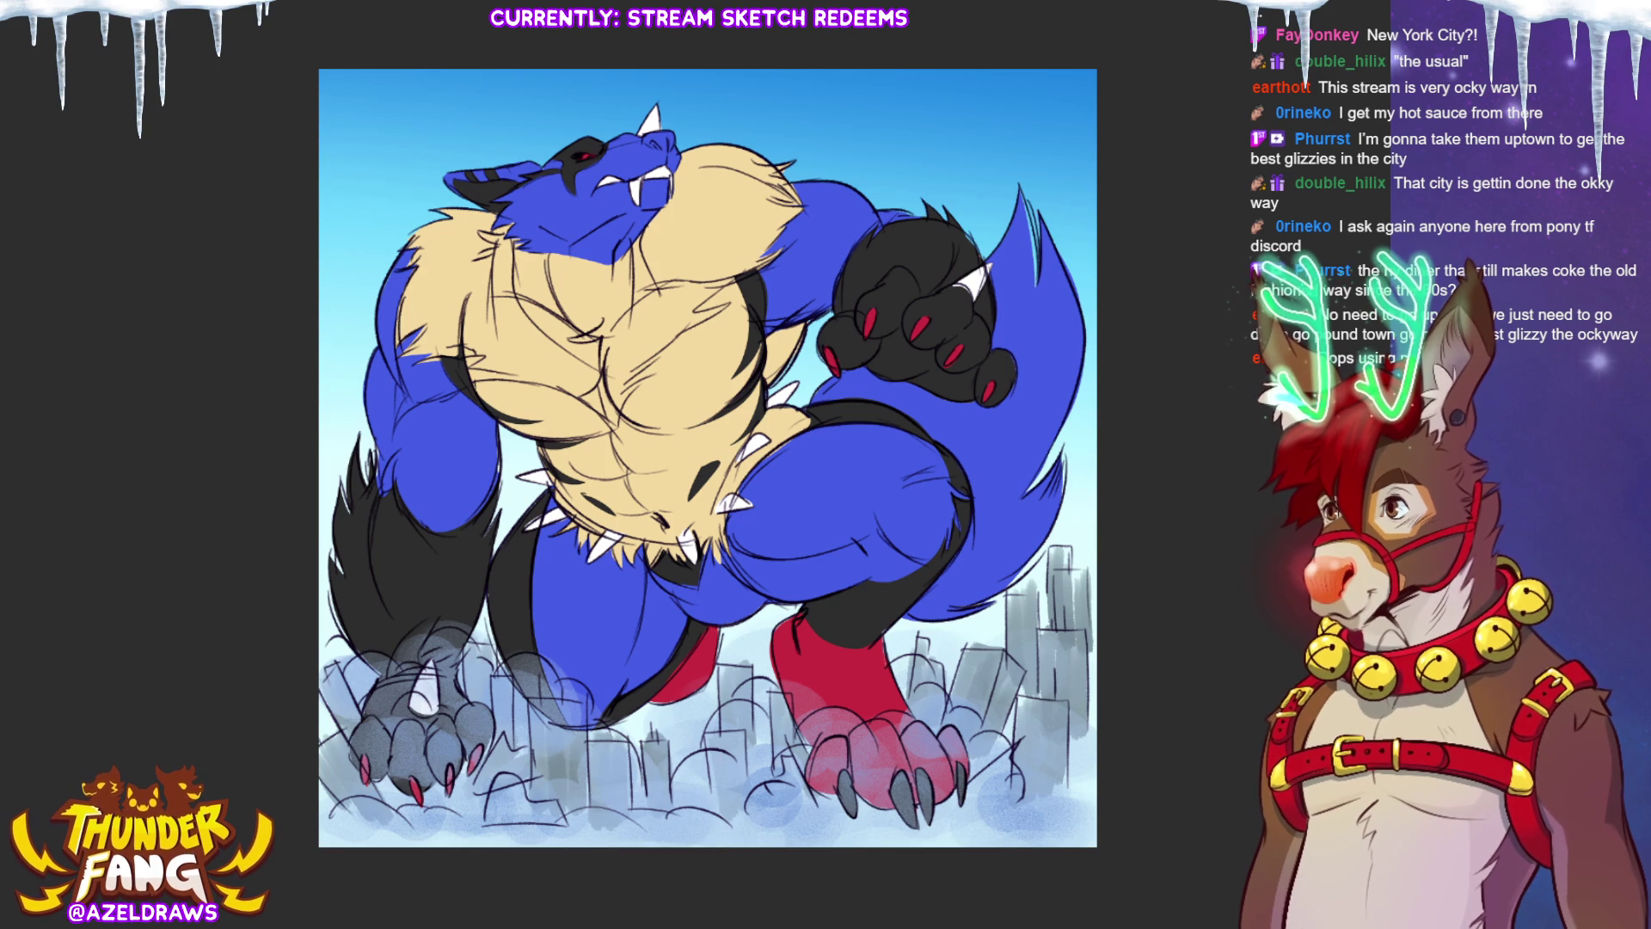
{"action": "key", "text": "ctrl+plus"}
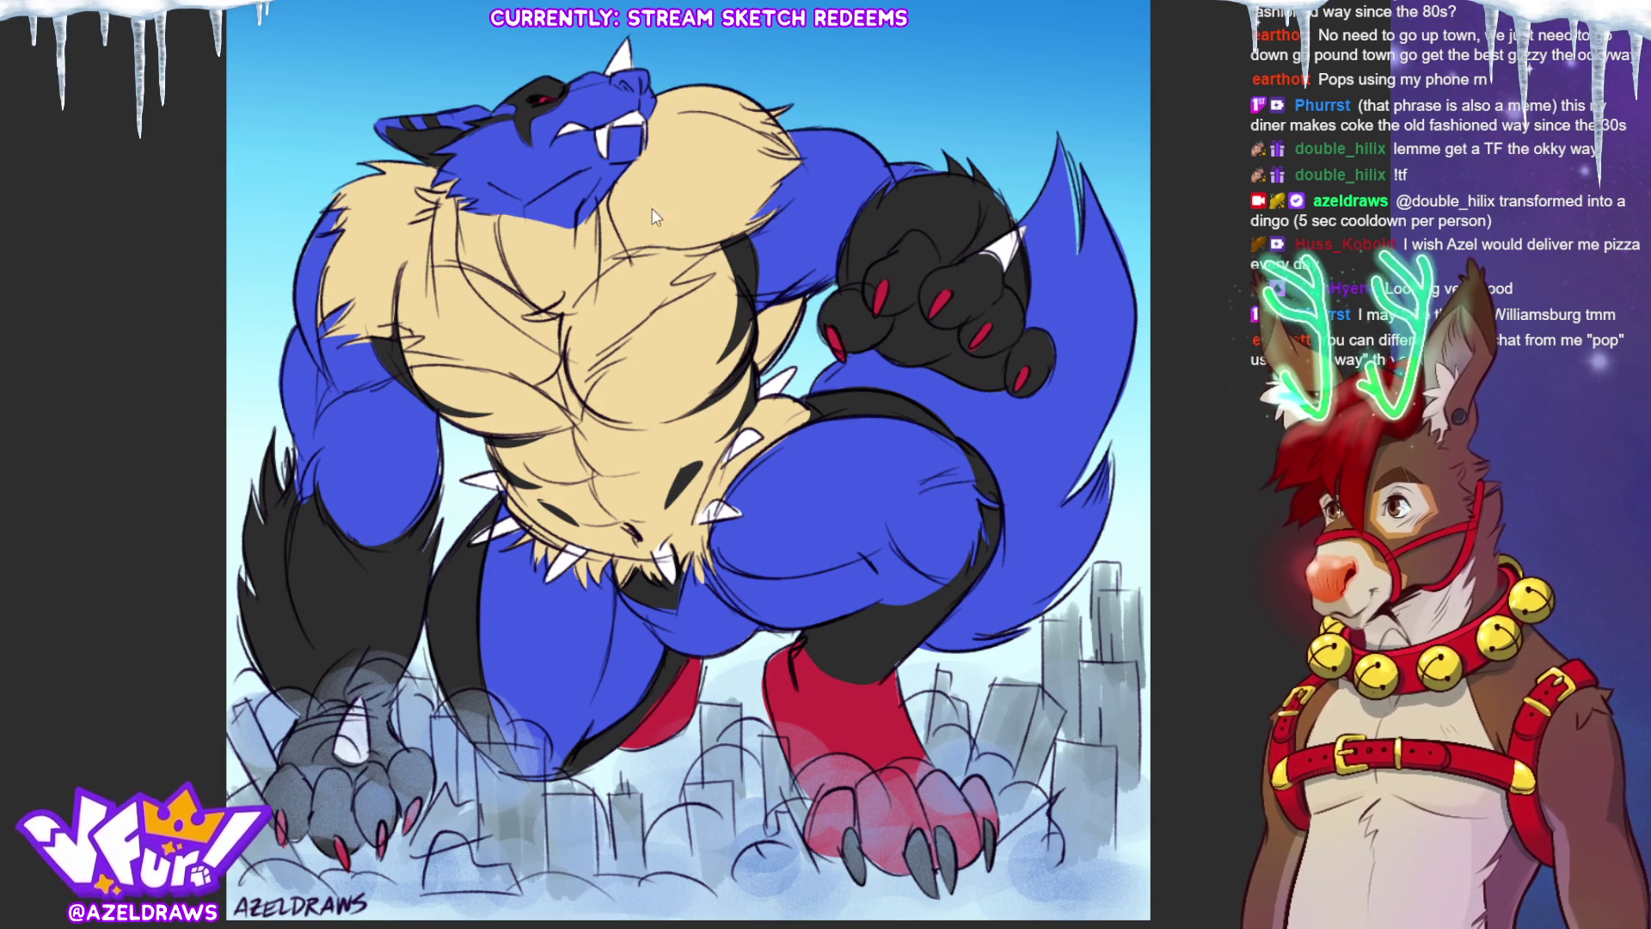
{"action": "key", "text": "ctrl+w"}
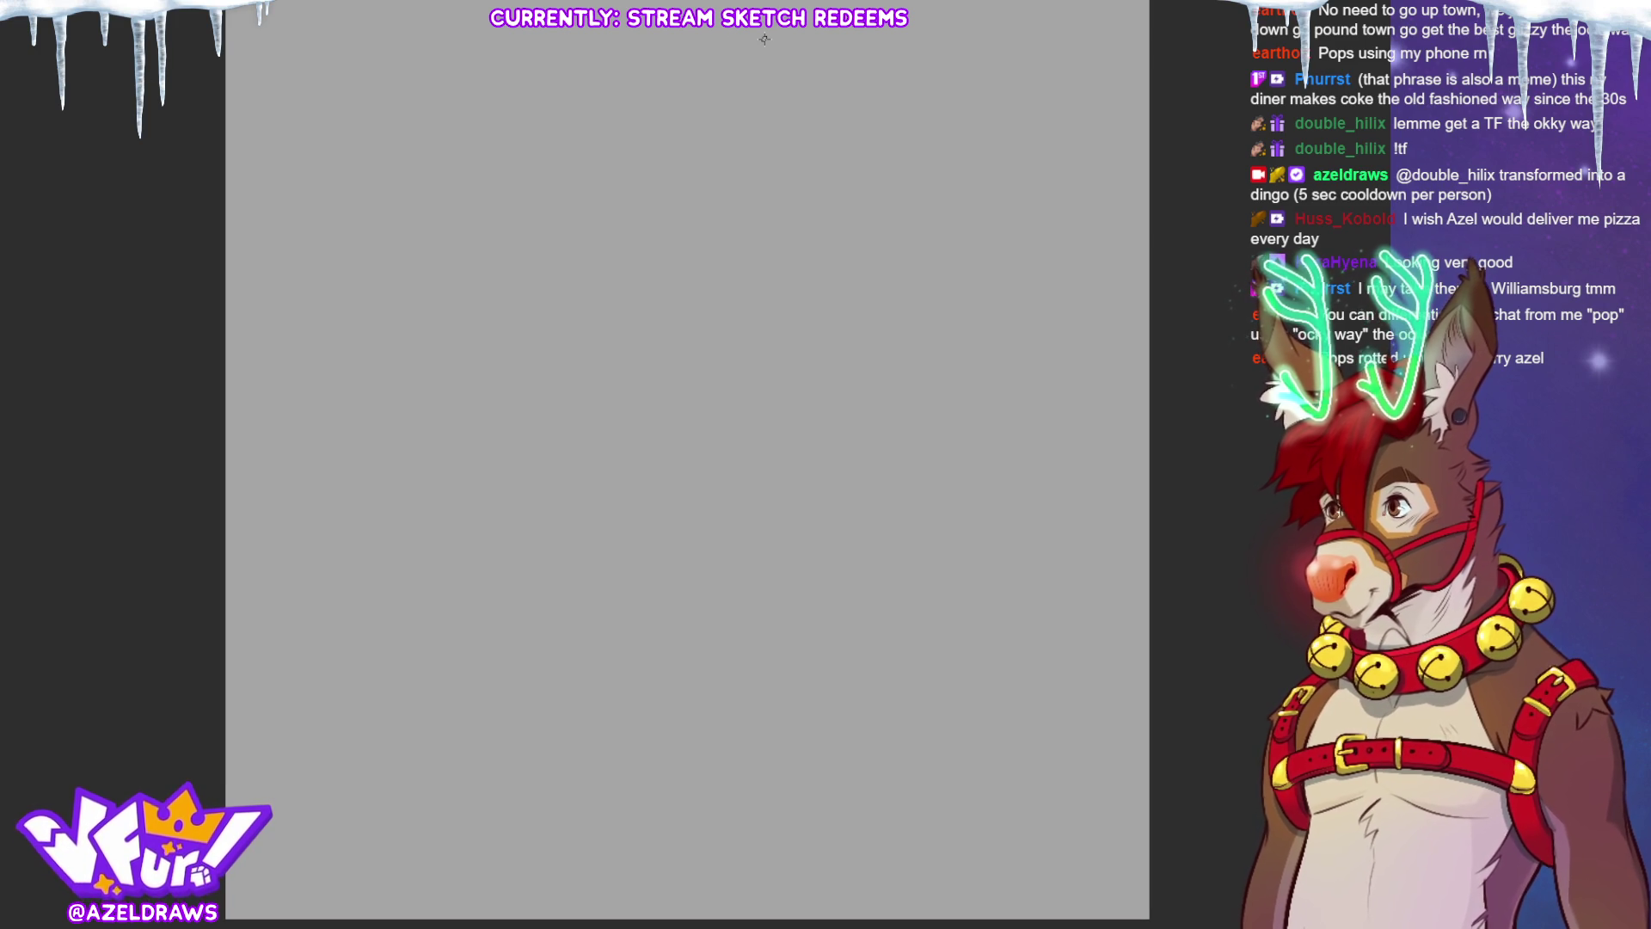
Step: Paste the stick-figure diner reference onto the empty canvas and zoom in on it
{"action": "key", "text": "ctrl+v"}
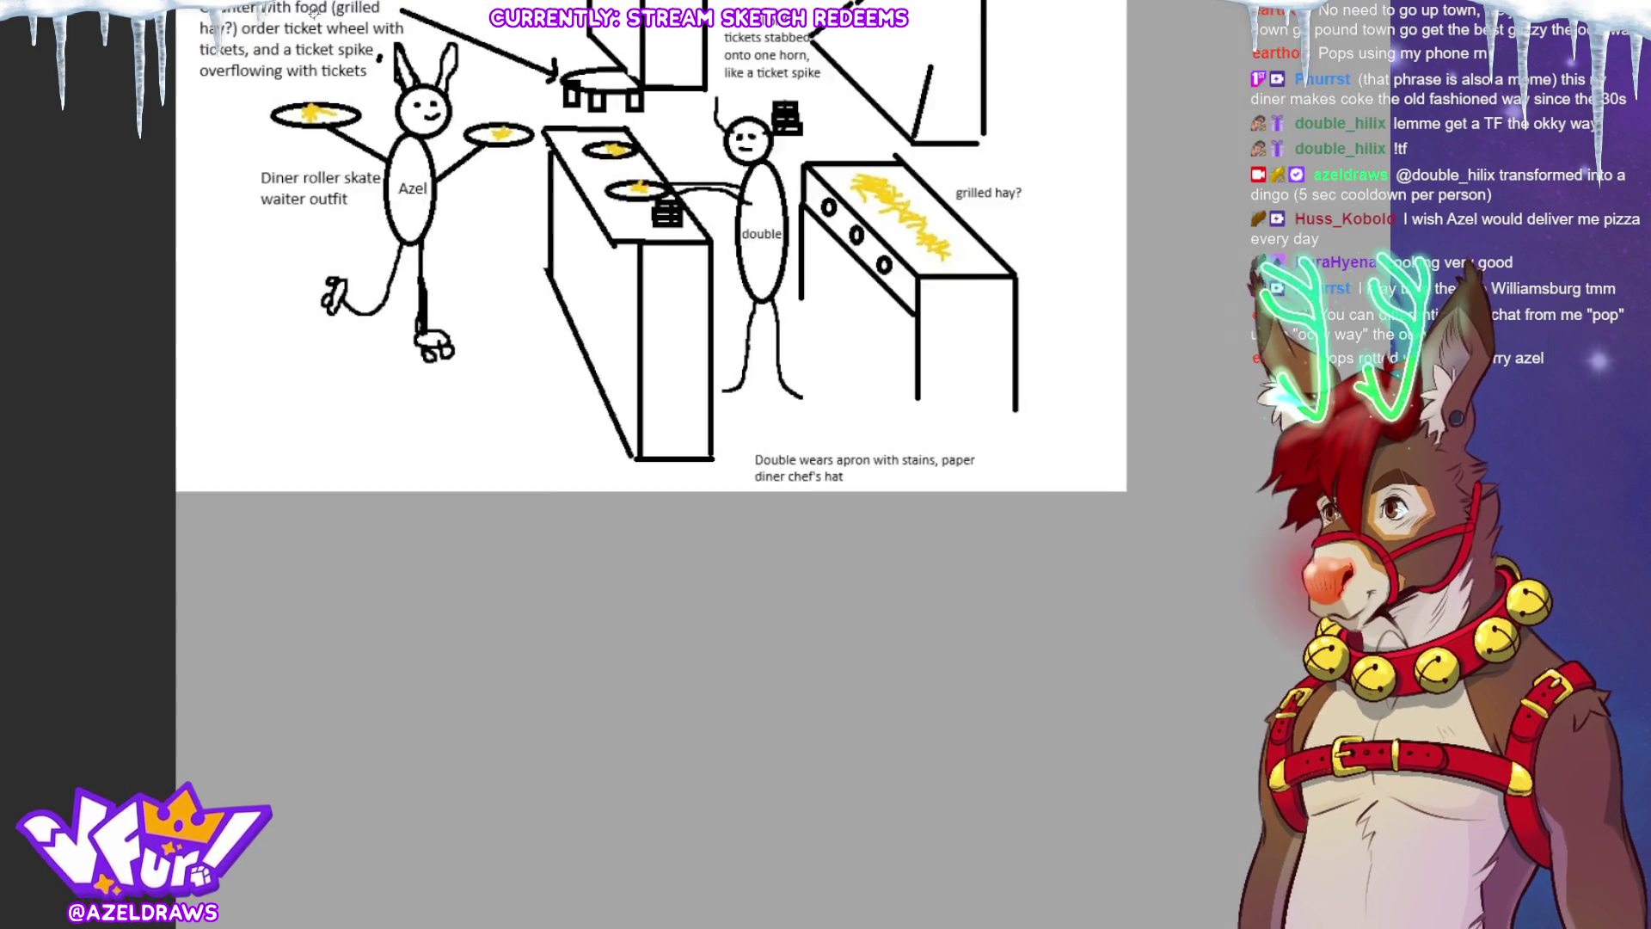
{"action": "scroll", "coordinate": [336, 18], "scroll_direction": "up", "scroll_amount": 3}
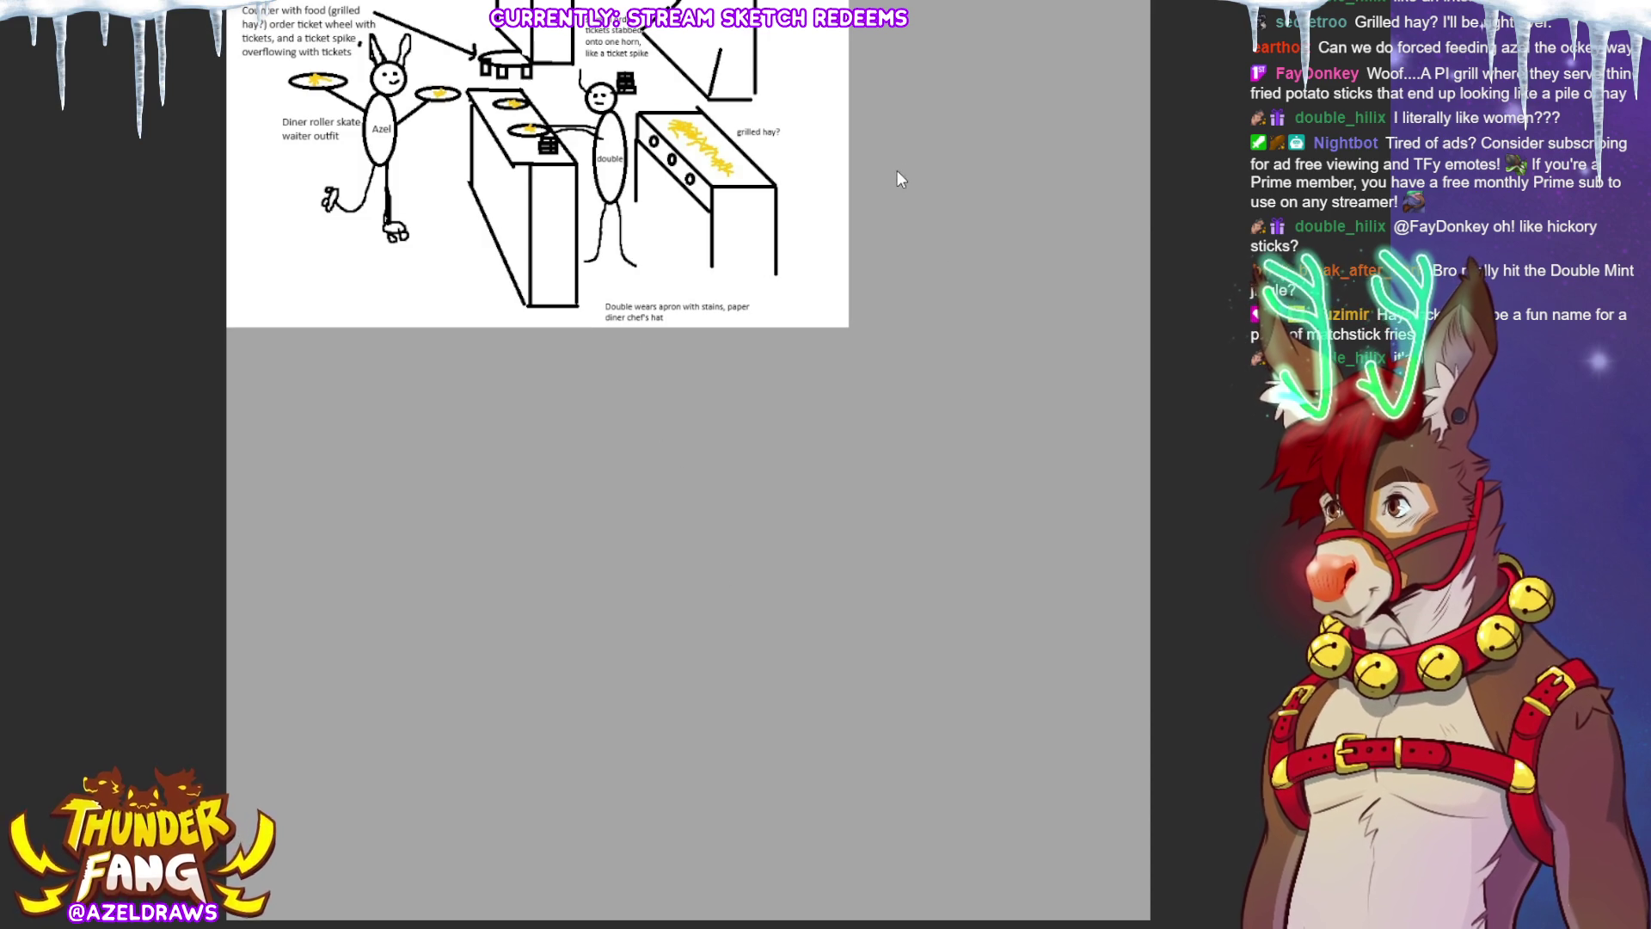
Step: Paste the diner reference again and scale it up from its corner with Free Transform
{"action": "key", "text": "Delete"}
{"action": "key", "text": "ctrl+z"}
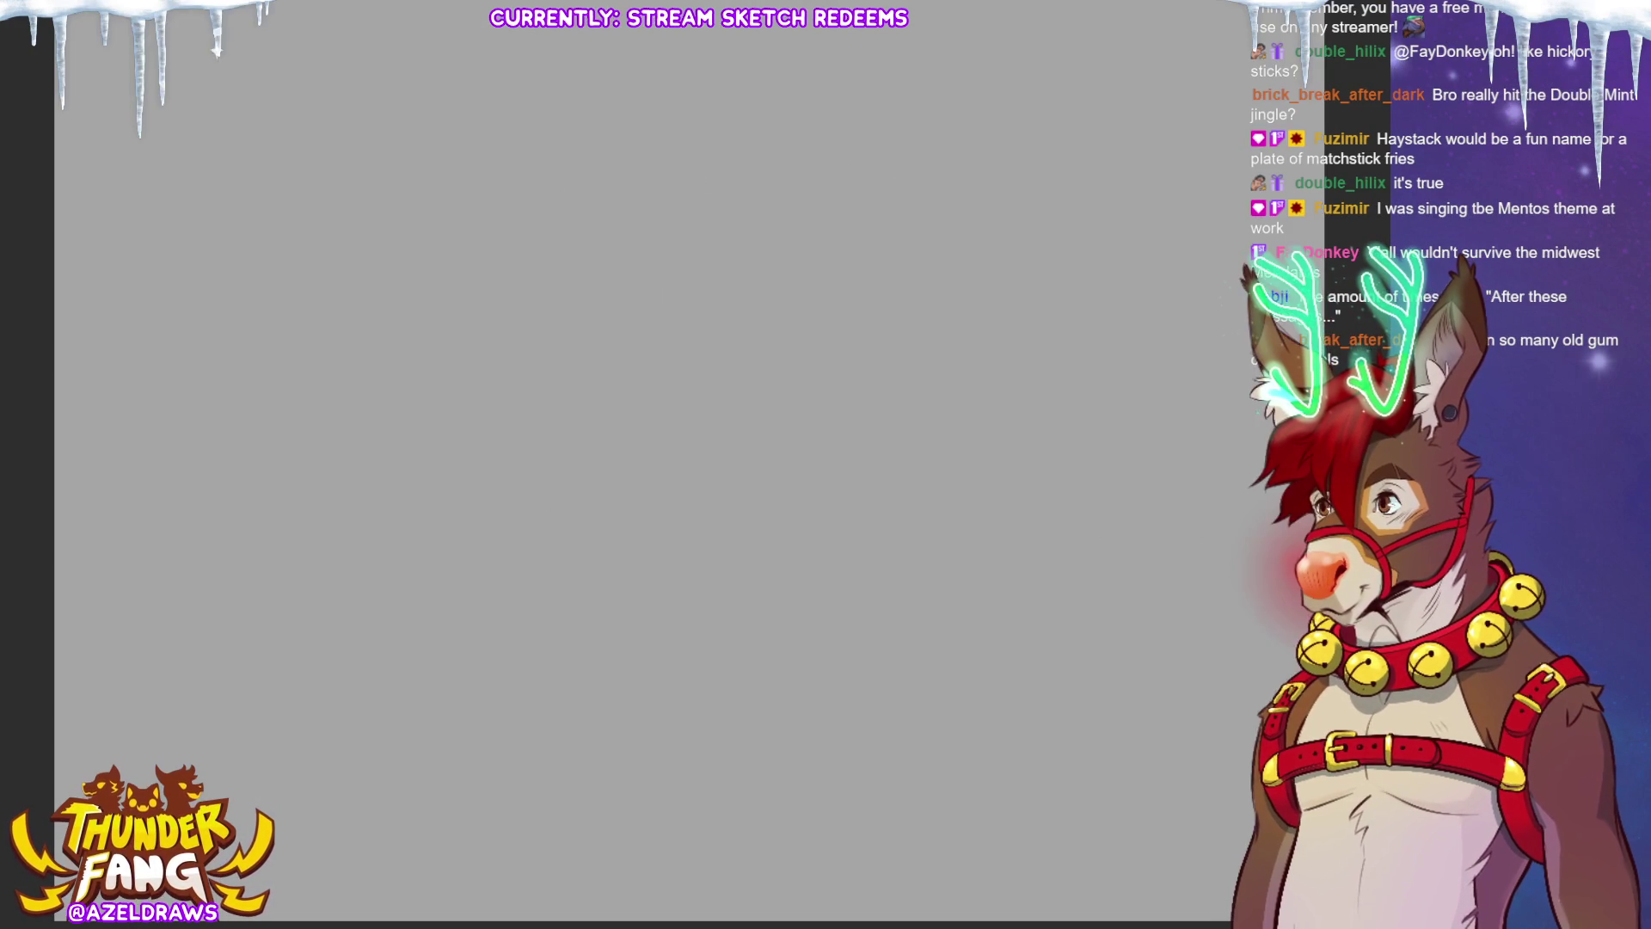
{"action": "key", "text": "ctrl+v"}
{"action": "key", "text": "ctrl+t"}
{"action": "left_click_drag", "start_coordinate": [370, 230], "coordinate": [487, 465]}
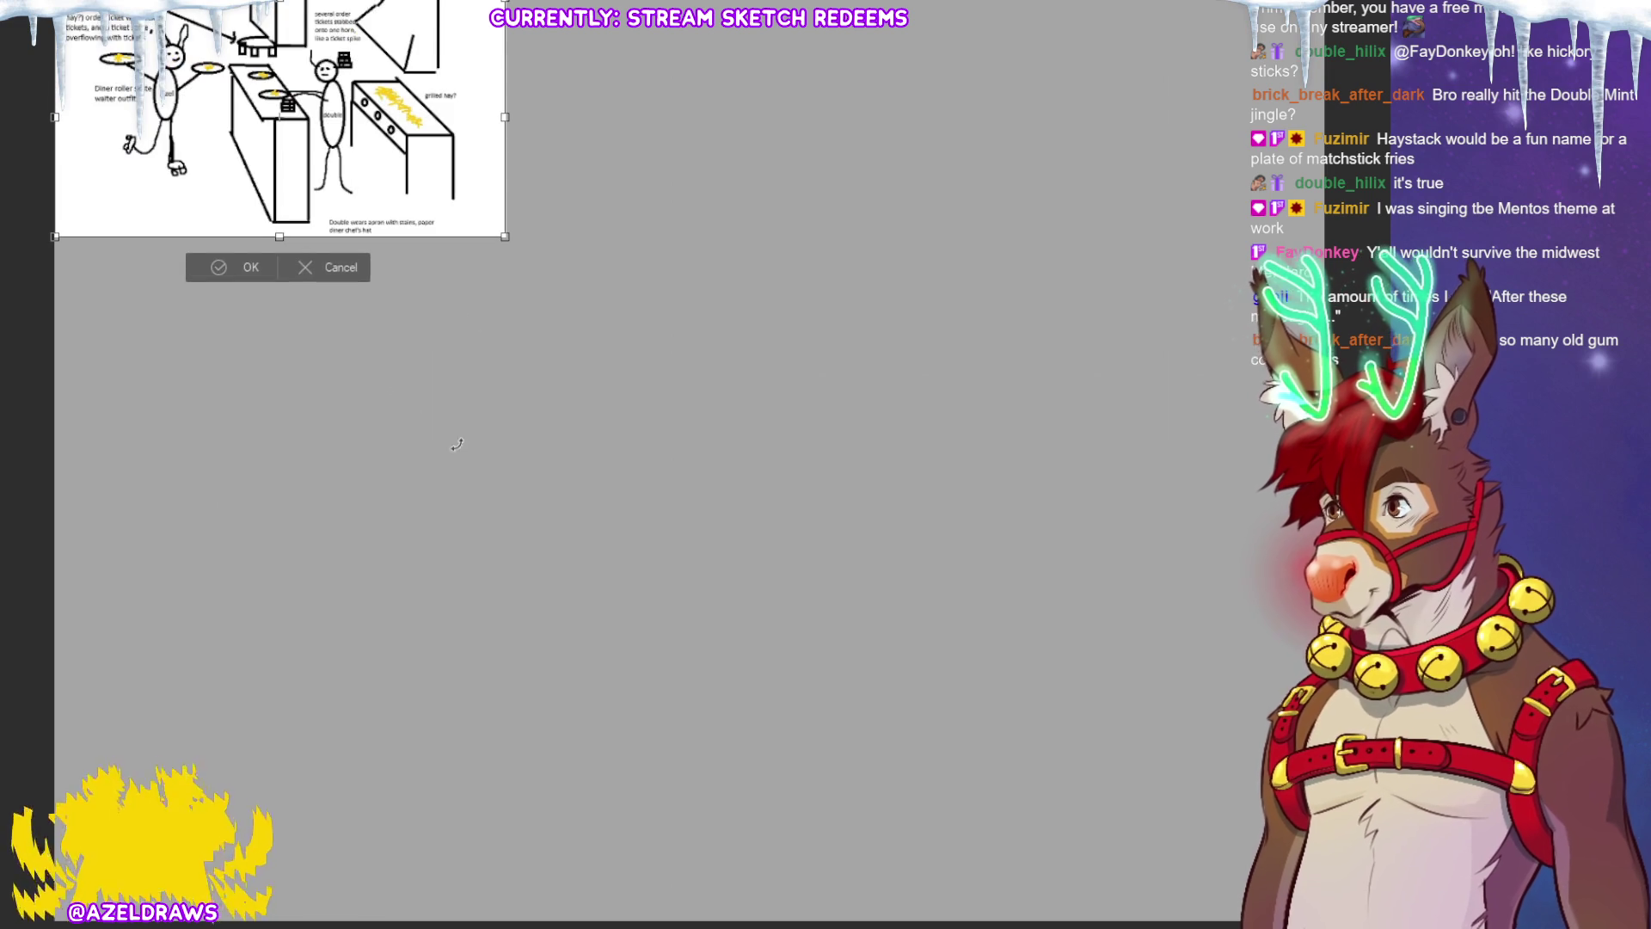
{"action": "left_click", "coordinate": [228, 268]}
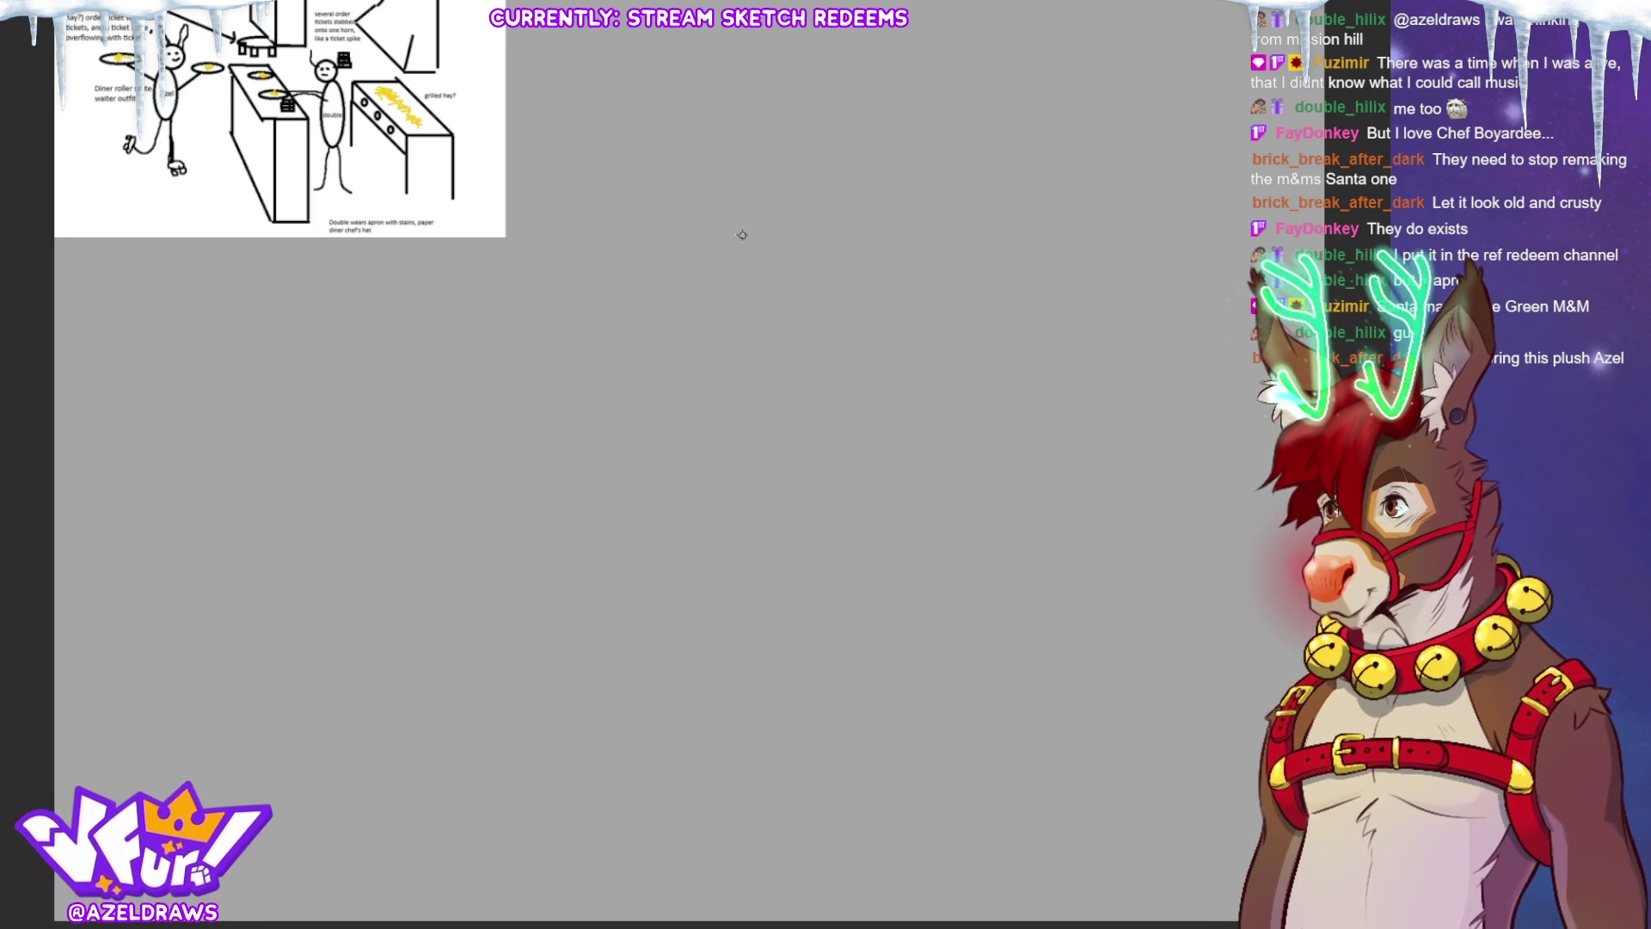
Step: Rough in a faint circle near the top of the blank canvas for the head
{"action": "mouse_move", "coordinate": [693, 276]}
{"action": "left_mouse_down"}
{"action": "mouse_move", "coordinate": [755, 250]}
{"action": "mouse_move", "coordinate": [696, 230]}
{"action": "left_mouse_up"}
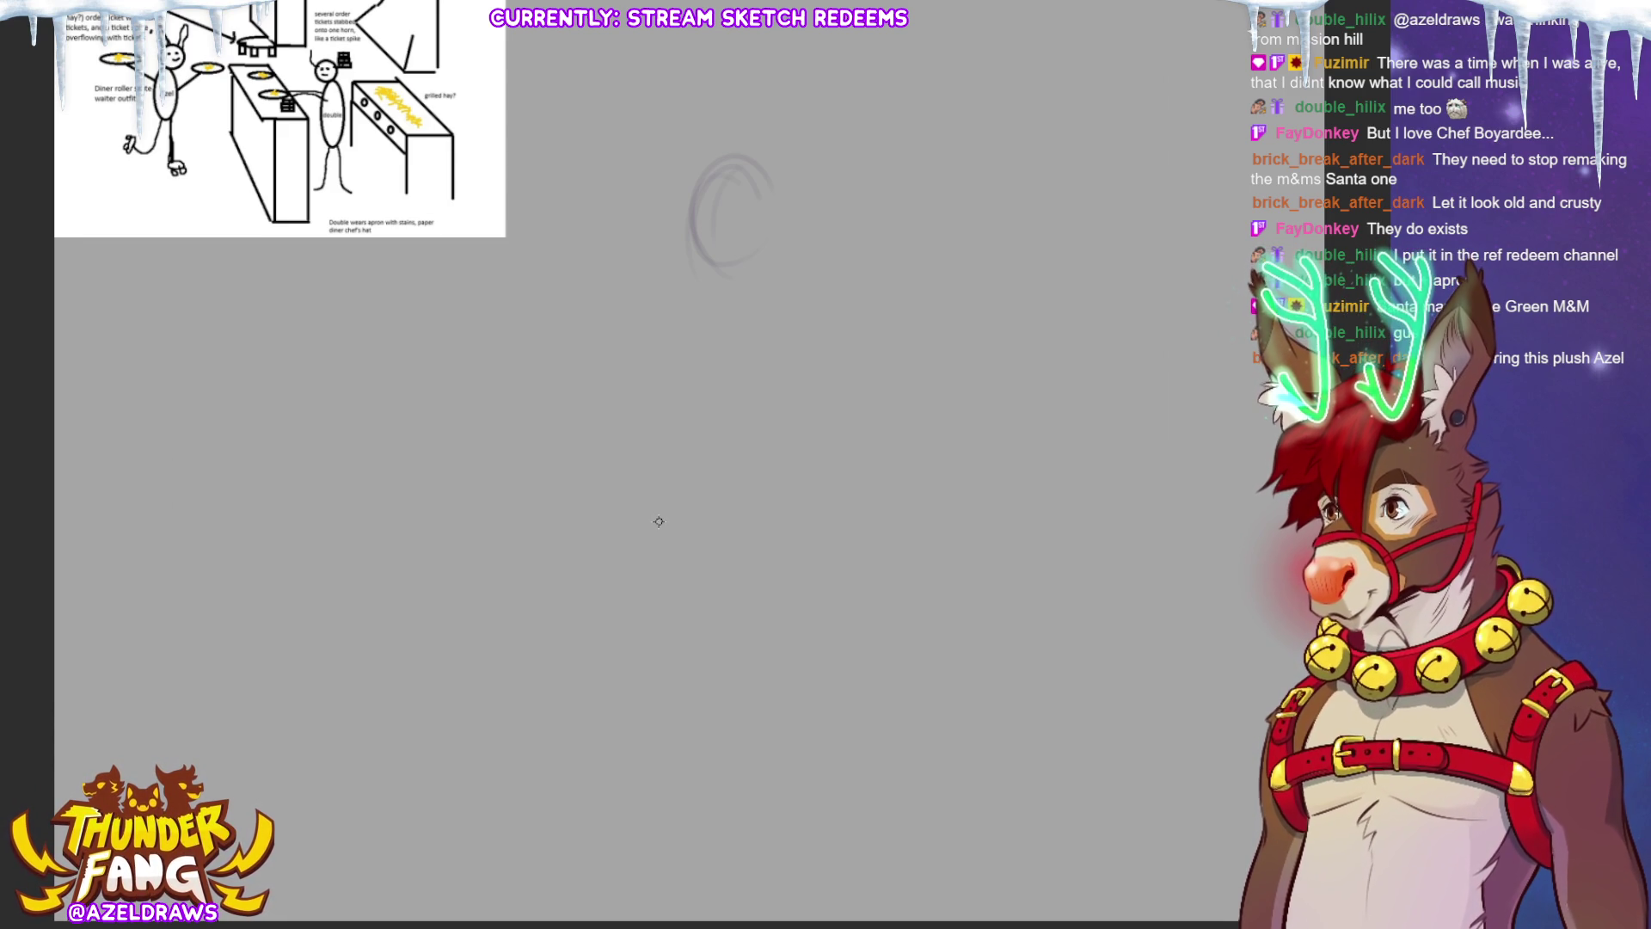
Step: Sketch guide lines in the head oval and rough in the figure's lower body and legs
{"action": "mouse_move", "coordinate": [692, 231]}
{"action": "left_mouse_down"}
{"action": "mouse_move", "coordinate": [753, 223]}
{"action": "mouse_move", "coordinate": [710, 227]}
{"action": "left_mouse_up"}
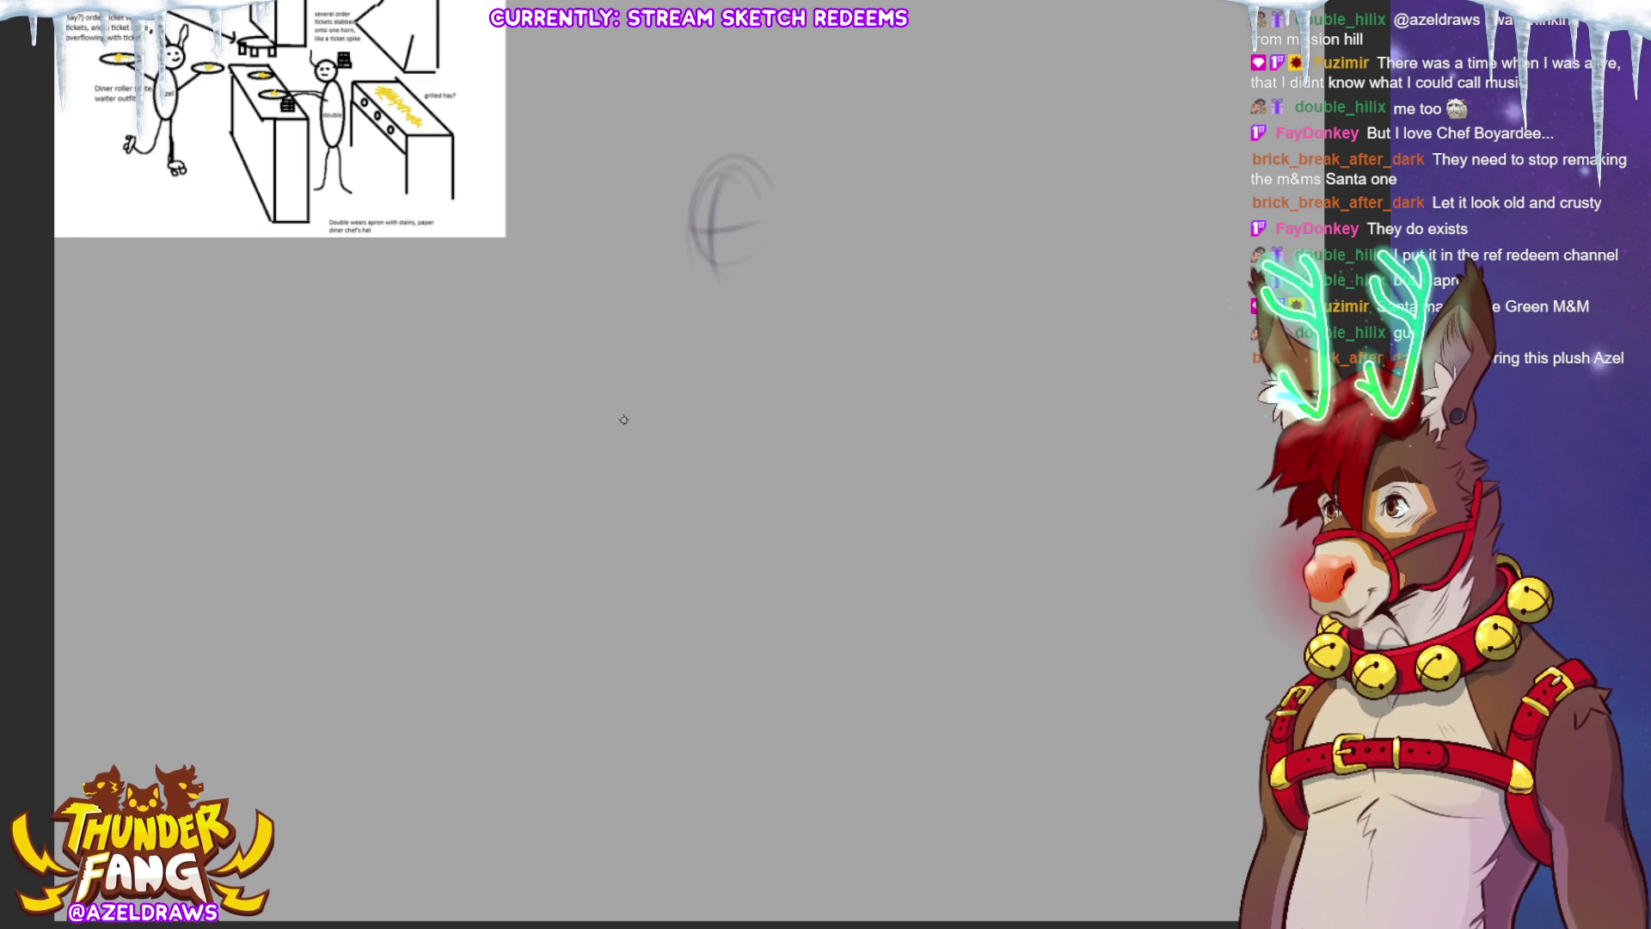
{"action": "left_click_drag", "start_coordinate": [663, 288], "coordinate": [807, 260]}
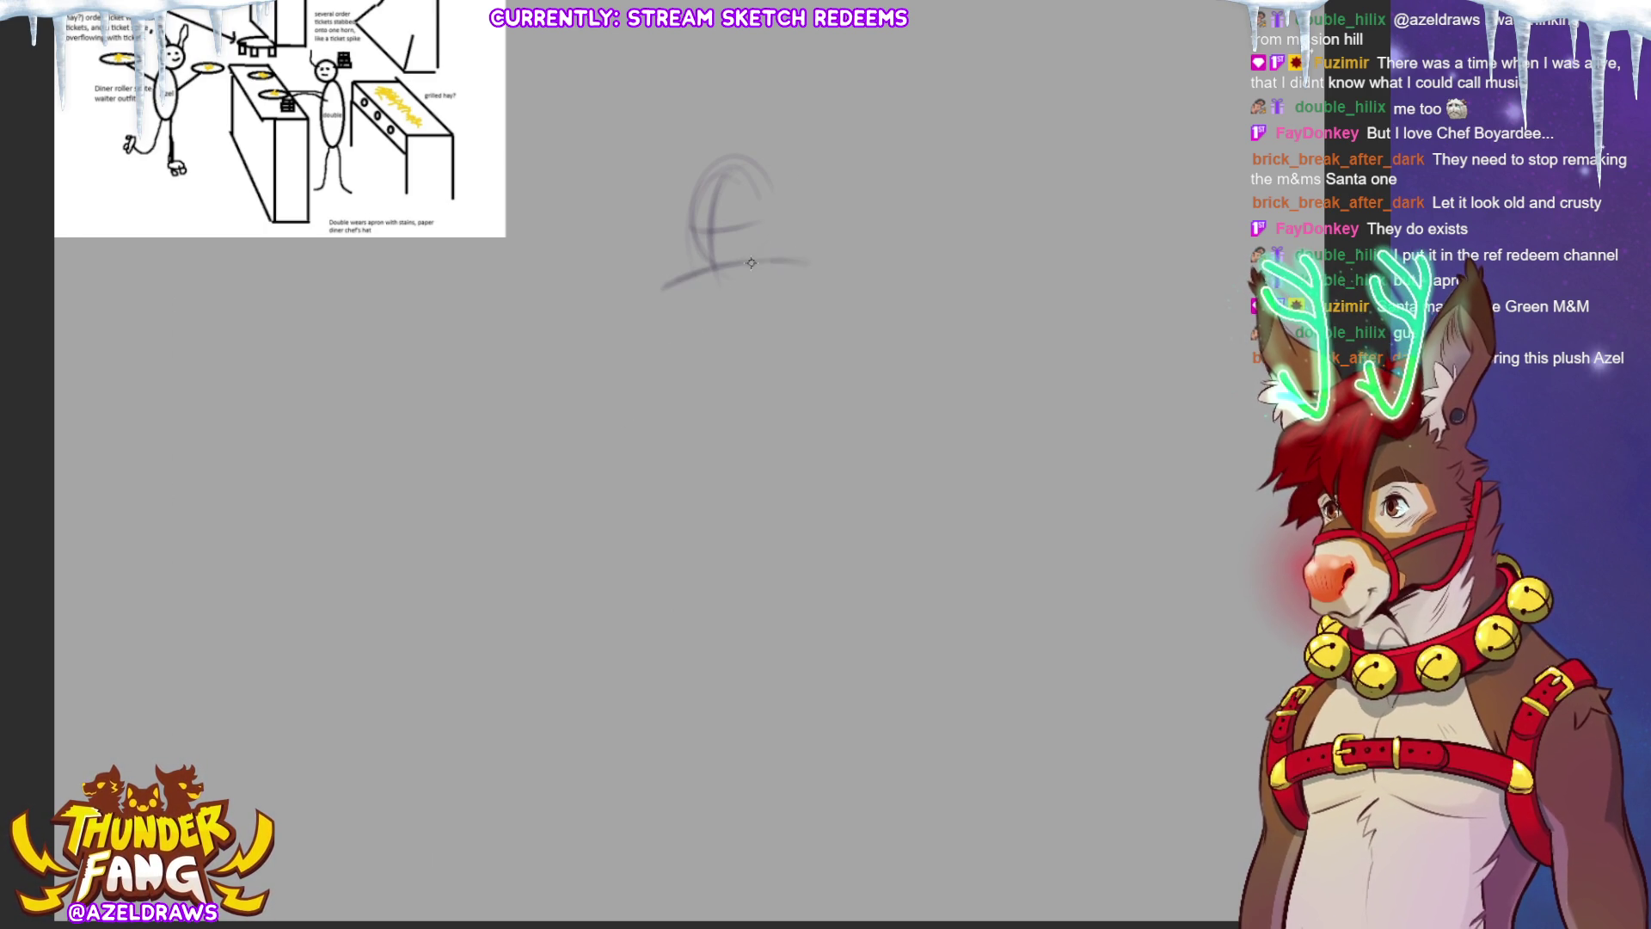
{"action": "left_click_drag", "start_coordinate": [684, 301], "coordinate": [748, 423]}
{"action": "mouse_move", "coordinate": [798, 379]}
{"action": "left_mouse_down"}
{"action": "mouse_move", "coordinate": [799, 318]}
{"action": "mouse_move", "coordinate": [706, 294]}
{"action": "left_mouse_up"}
{"action": "mouse_move", "coordinate": [706, 345]}
{"action": "left_mouse_down"}
{"action": "mouse_move", "coordinate": [703, 392]}
{"action": "mouse_move", "coordinate": [799, 411]}
{"action": "left_mouse_up"}
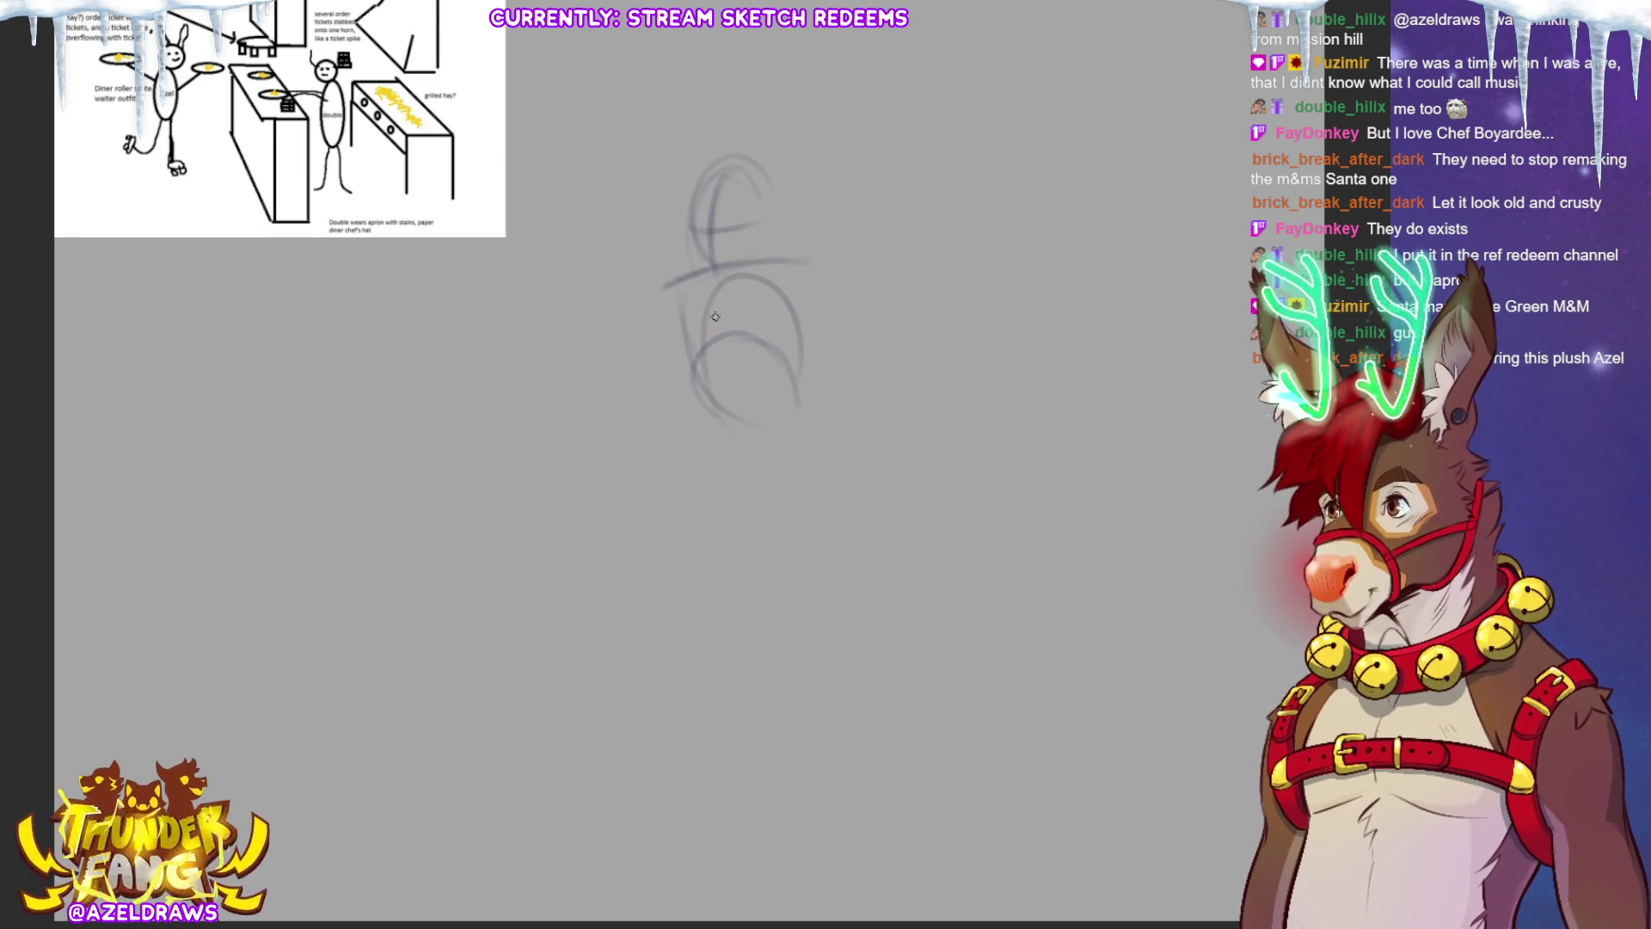
{"action": "left_click_drag", "start_coordinate": [738, 327], "coordinate": [751, 457]}
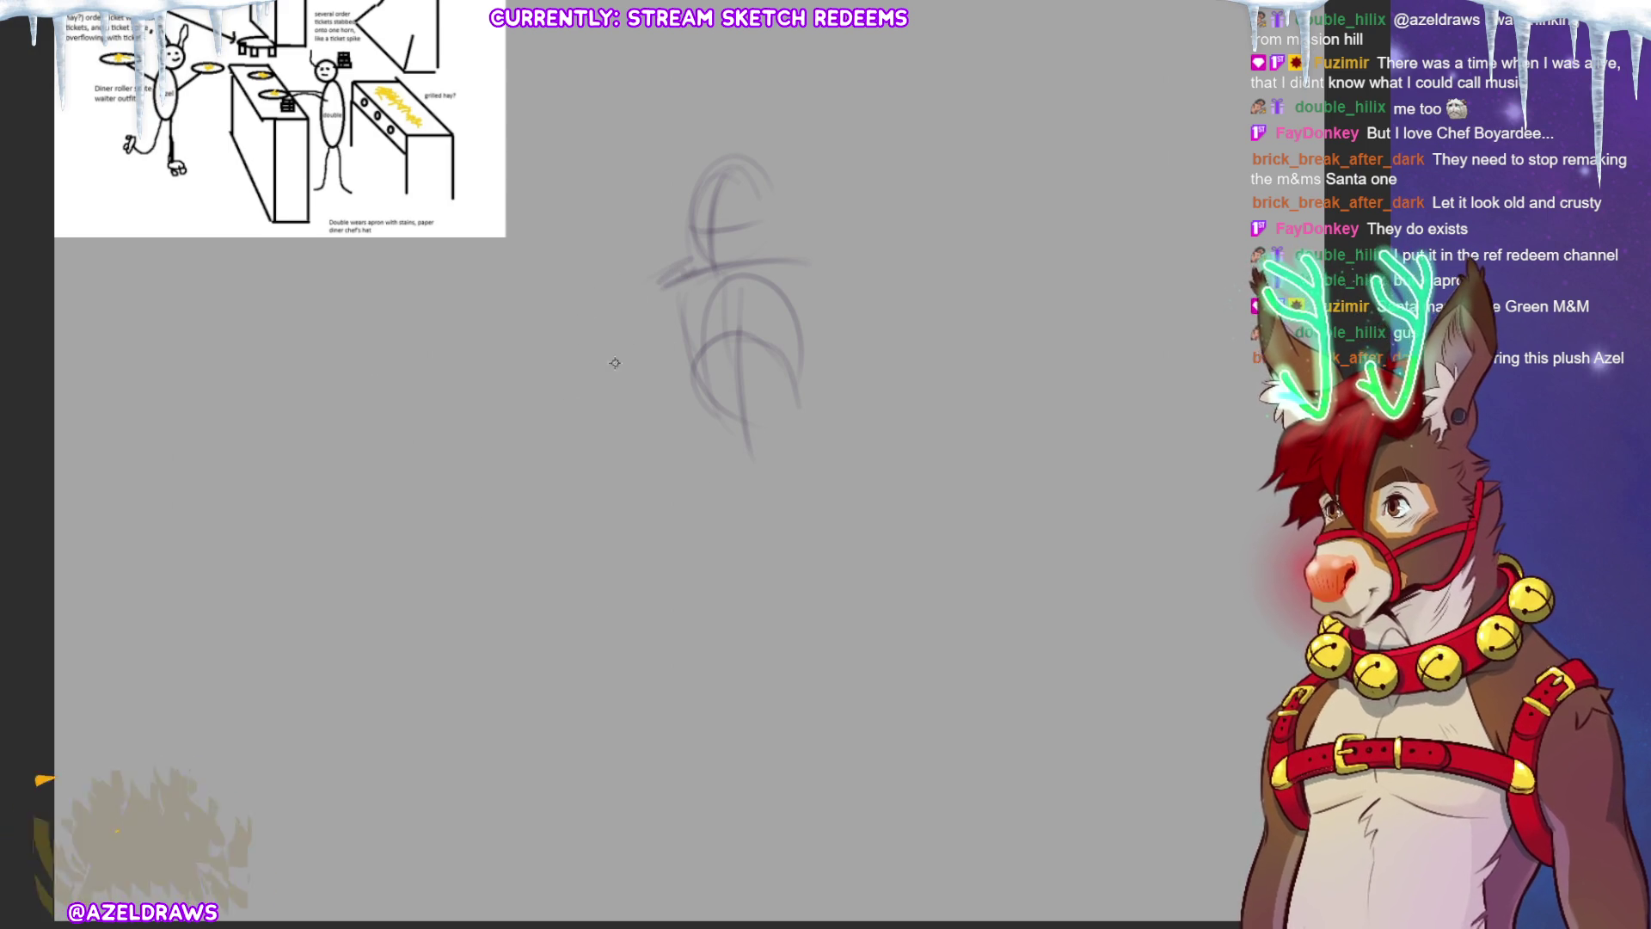
Step: Draw an oval plate left of the figure, redoing one attempt, and link it with an arm stroke
{"action": "mouse_move", "coordinate": [602, 325]}
{"action": "left_mouse_down"}
{"action": "mouse_move", "coordinate": [509, 365]}
{"action": "mouse_move", "coordinate": [558, 391]}
{"action": "mouse_move", "coordinate": [606, 317]}
{"action": "mouse_move", "coordinate": [579, 327]}
{"action": "left_mouse_up"}
{"action": "key", "text": "ctrl+z"}
{"action": "key", "text": "ctrl+z"}
{"action": "key", "text": "ctrl+z"}
{"action": "mouse_move", "coordinate": [578, 352]}
{"action": "left_mouse_down"}
{"action": "mouse_move", "coordinate": [497, 381]}
{"action": "mouse_move", "coordinate": [638, 320]}
{"action": "left_mouse_up"}
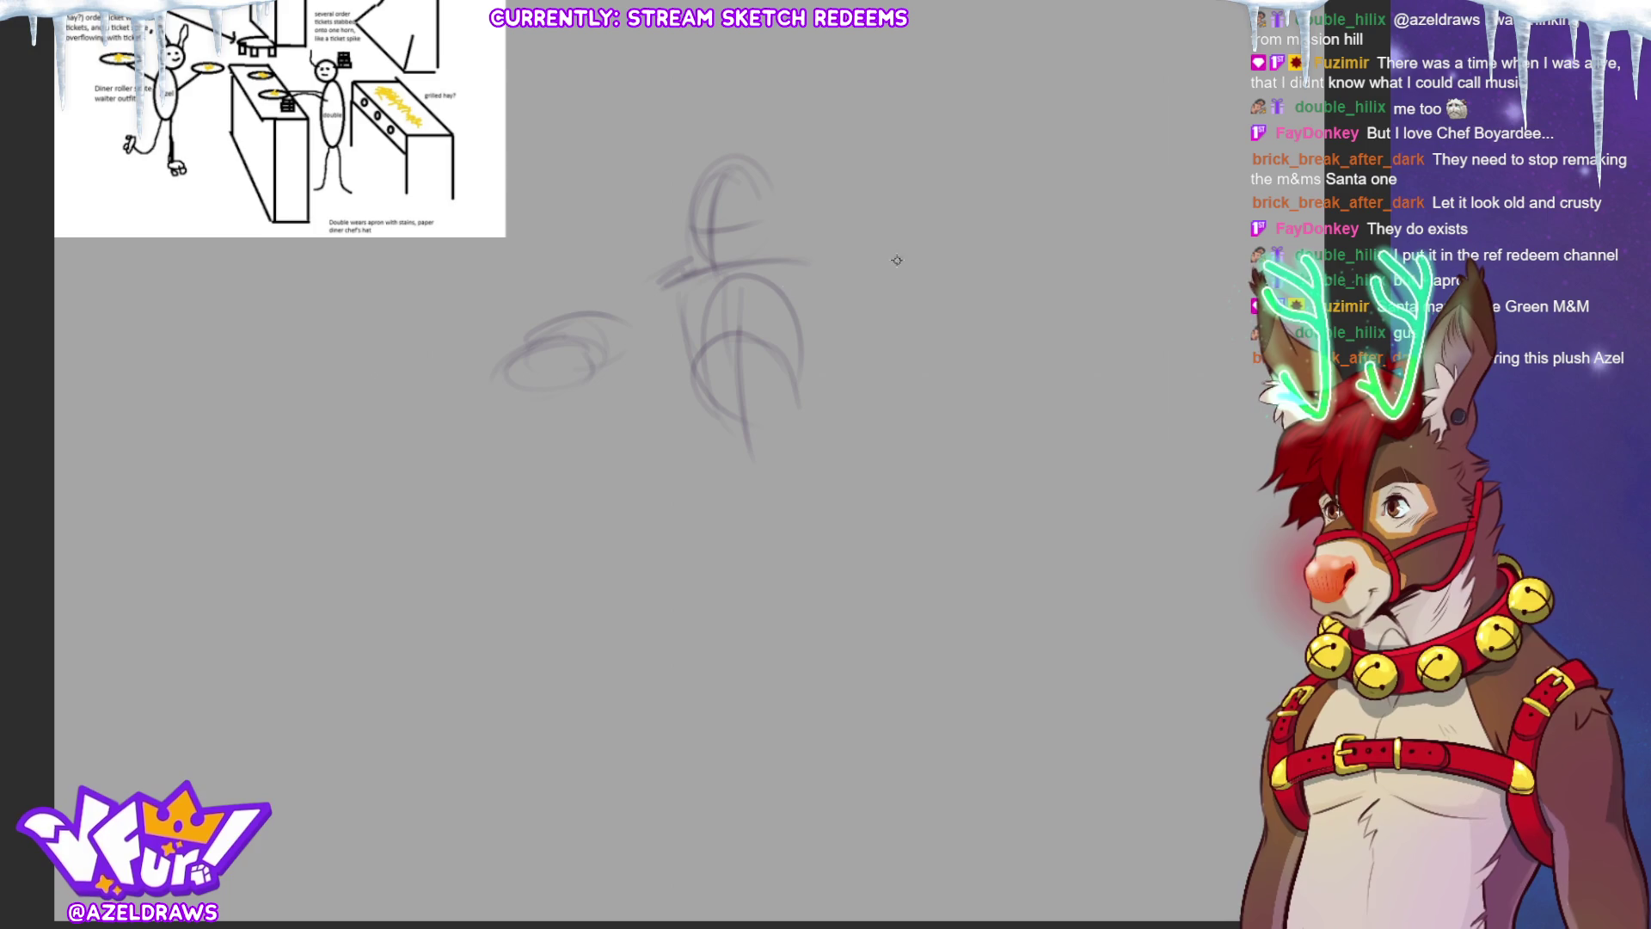
{"action": "mouse_move", "coordinate": [564, 319]}
{"action": "left_mouse_down"}
{"action": "mouse_move", "coordinate": [597, 352]}
{"action": "mouse_move", "coordinate": [669, 277]}
{"action": "left_mouse_up"}
{"action": "mouse_move", "coordinate": [549, 348]}
{"action": "left_mouse_down"}
{"action": "mouse_move", "coordinate": [495, 392]}
{"action": "mouse_move", "coordinate": [638, 387]}
{"action": "mouse_move", "coordinate": [568, 425]}
{"action": "mouse_move", "coordinate": [584, 355]}
{"action": "mouse_move", "coordinate": [537, 365]}
{"action": "mouse_move", "coordinate": [546, 340]}
{"action": "mouse_move", "coordinate": [619, 335]}
{"action": "mouse_move", "coordinate": [592, 341]}
{"action": "mouse_move", "coordinate": [602, 307]}
{"action": "mouse_move", "coordinate": [627, 338]}
{"action": "mouse_move", "coordinate": [697, 262]}
{"action": "left_mouse_up"}
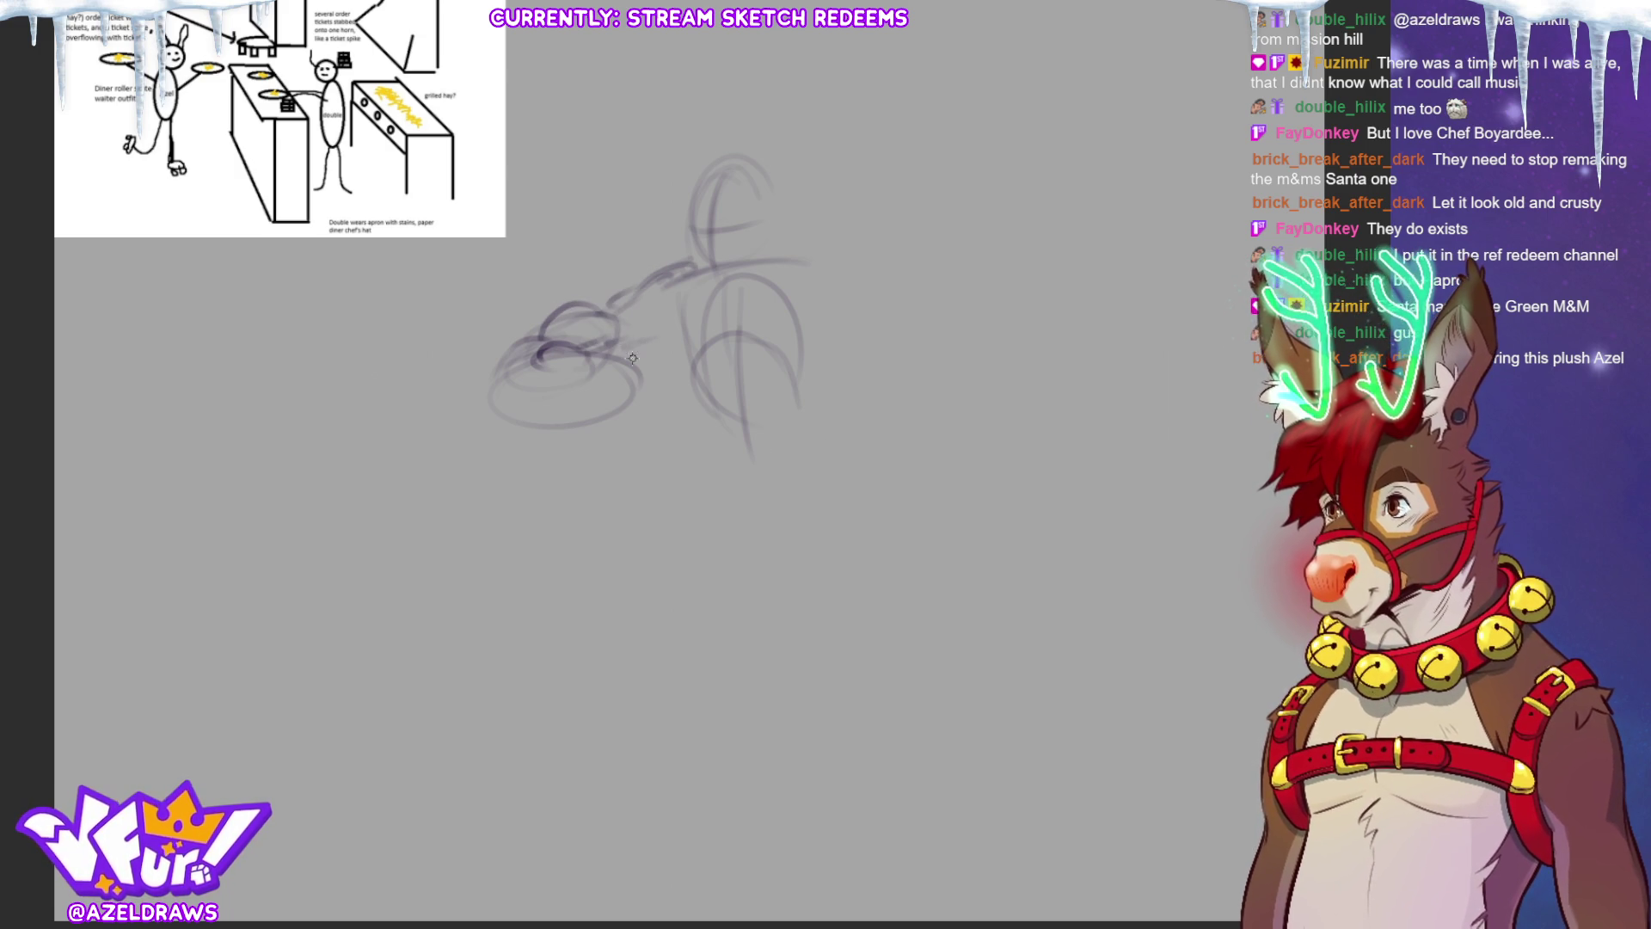
{"action": "mouse_move", "coordinate": [620, 353]}
{"action": "left_mouse_down"}
{"action": "mouse_move", "coordinate": [658, 341]}
{"action": "mouse_move", "coordinate": [683, 258]}
{"action": "mouse_move", "coordinate": [525, 464]}
{"action": "mouse_move", "coordinate": [688, 323]}
{"action": "mouse_move", "coordinate": [628, 249]}
{"action": "mouse_move", "coordinate": [695, 394]}
{"action": "mouse_move", "coordinate": [628, 397]}
{"action": "mouse_move", "coordinate": [551, 464]}
{"action": "left_mouse_up"}
Step: Rotate the plate sketch slightly, deselect, and erase the stroke joining it to the body
{"action": "key", "text": "ctrl+z"}
{"action": "left_click", "coordinate": [637, 516]}
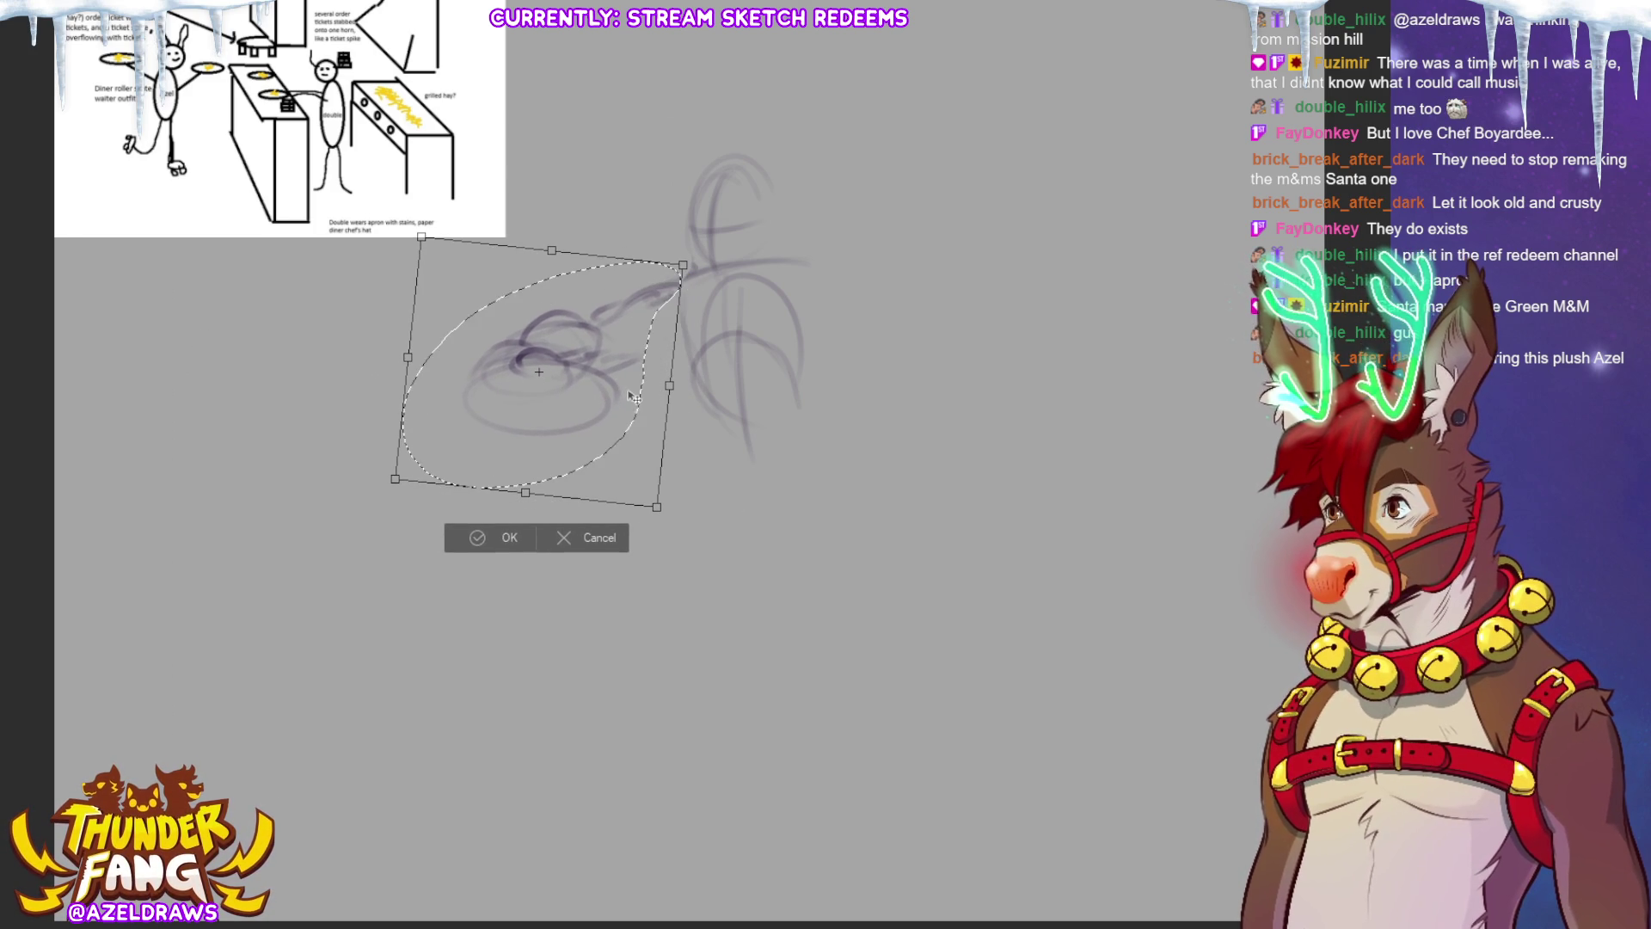
{"action": "left_click", "coordinate": [486, 540]}
{"action": "left_click", "coordinate": [363, 523]}
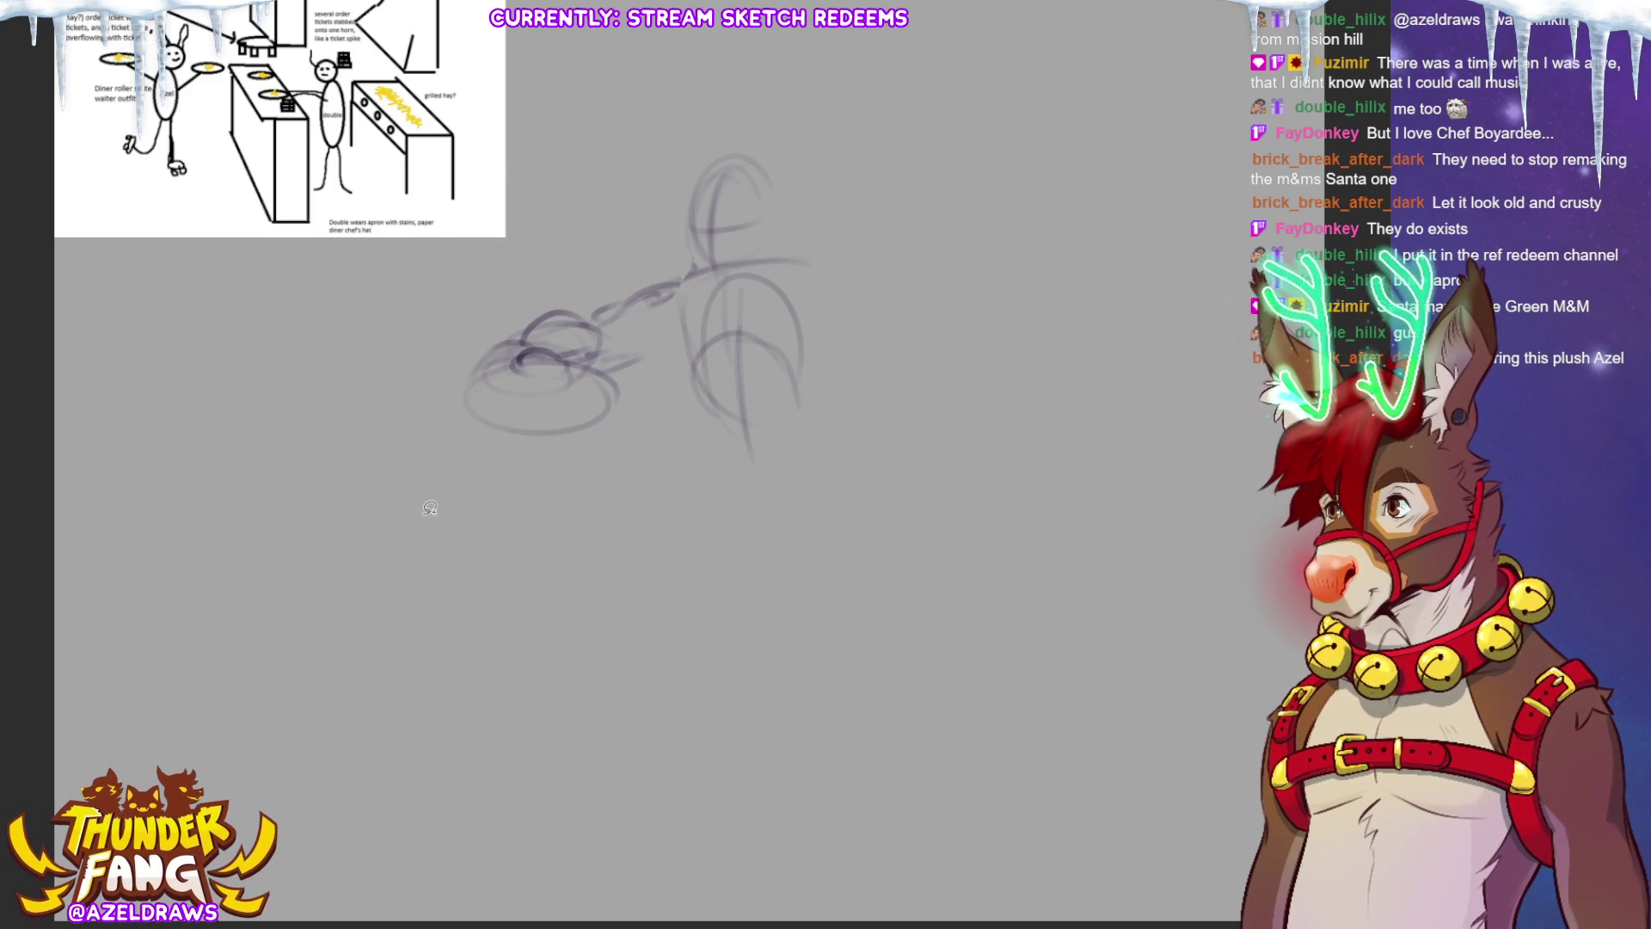
{"action": "mouse_move", "coordinate": [516, 335]}
{"action": "left_mouse_down"}
{"action": "mouse_move", "coordinate": [642, 320]}
{"action": "mouse_move", "coordinate": [607, 370]}
{"action": "left_mouse_up"}
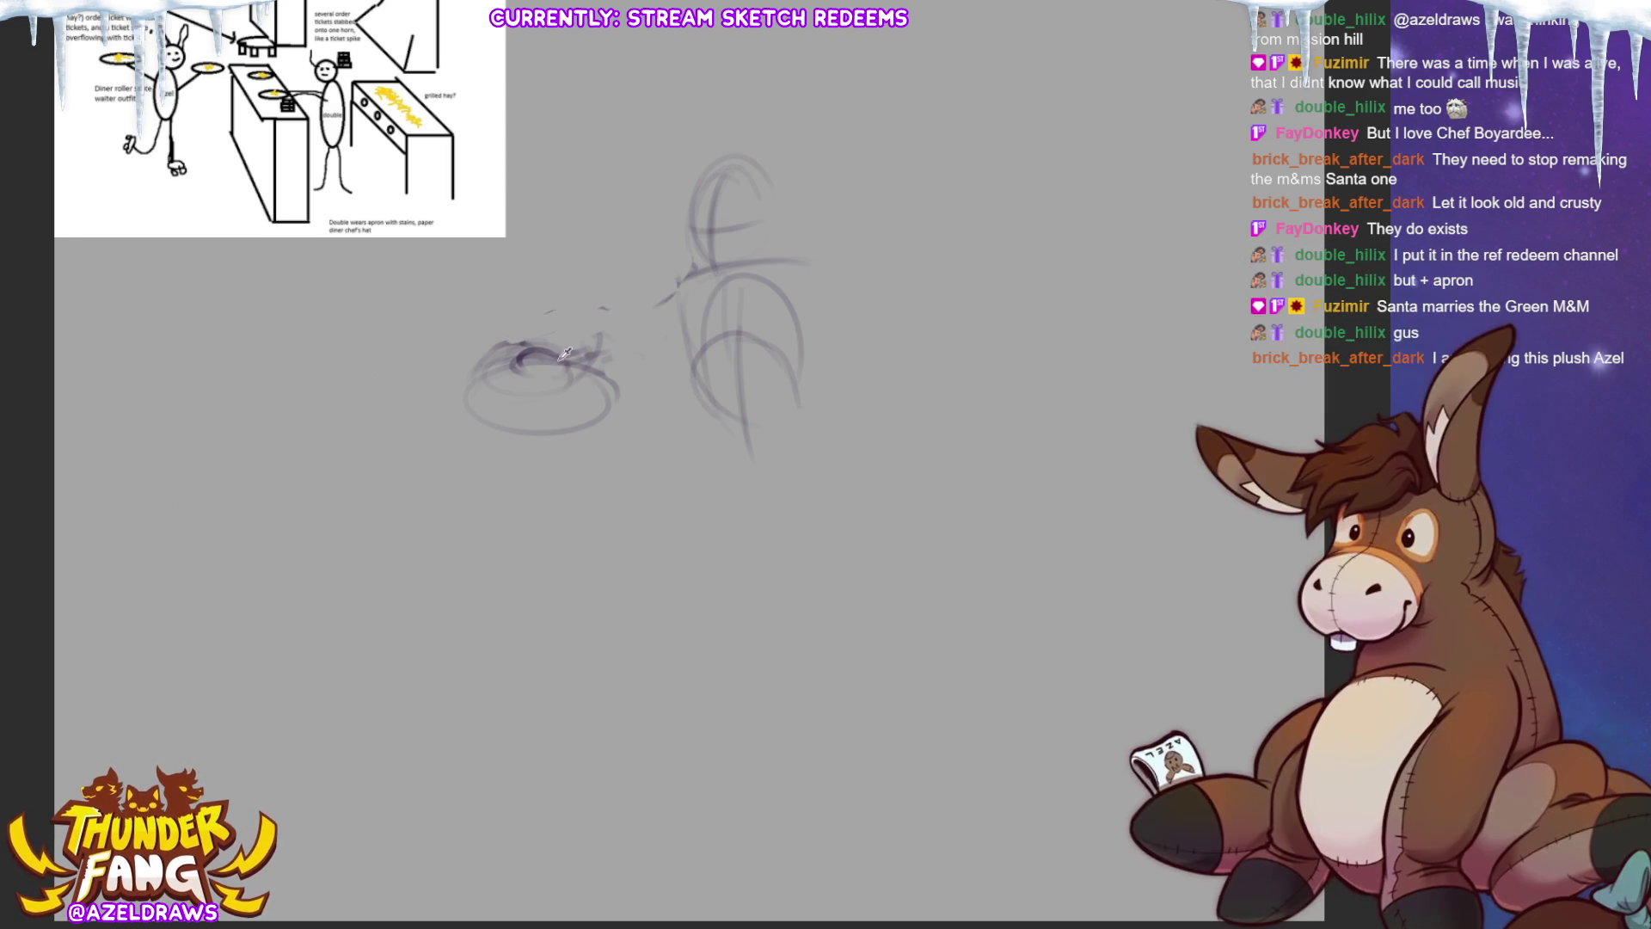
Step: Redraw a loop over the plate, loose plate ellipses, and the head and muzzle curves
{"action": "mouse_move", "coordinate": [550, 357]}
{"action": "left_mouse_down"}
{"action": "mouse_move", "coordinate": [602, 374]}
{"action": "mouse_move", "coordinate": [688, 265]}
{"action": "mouse_move", "coordinate": [744, 271]}
{"action": "left_mouse_up"}
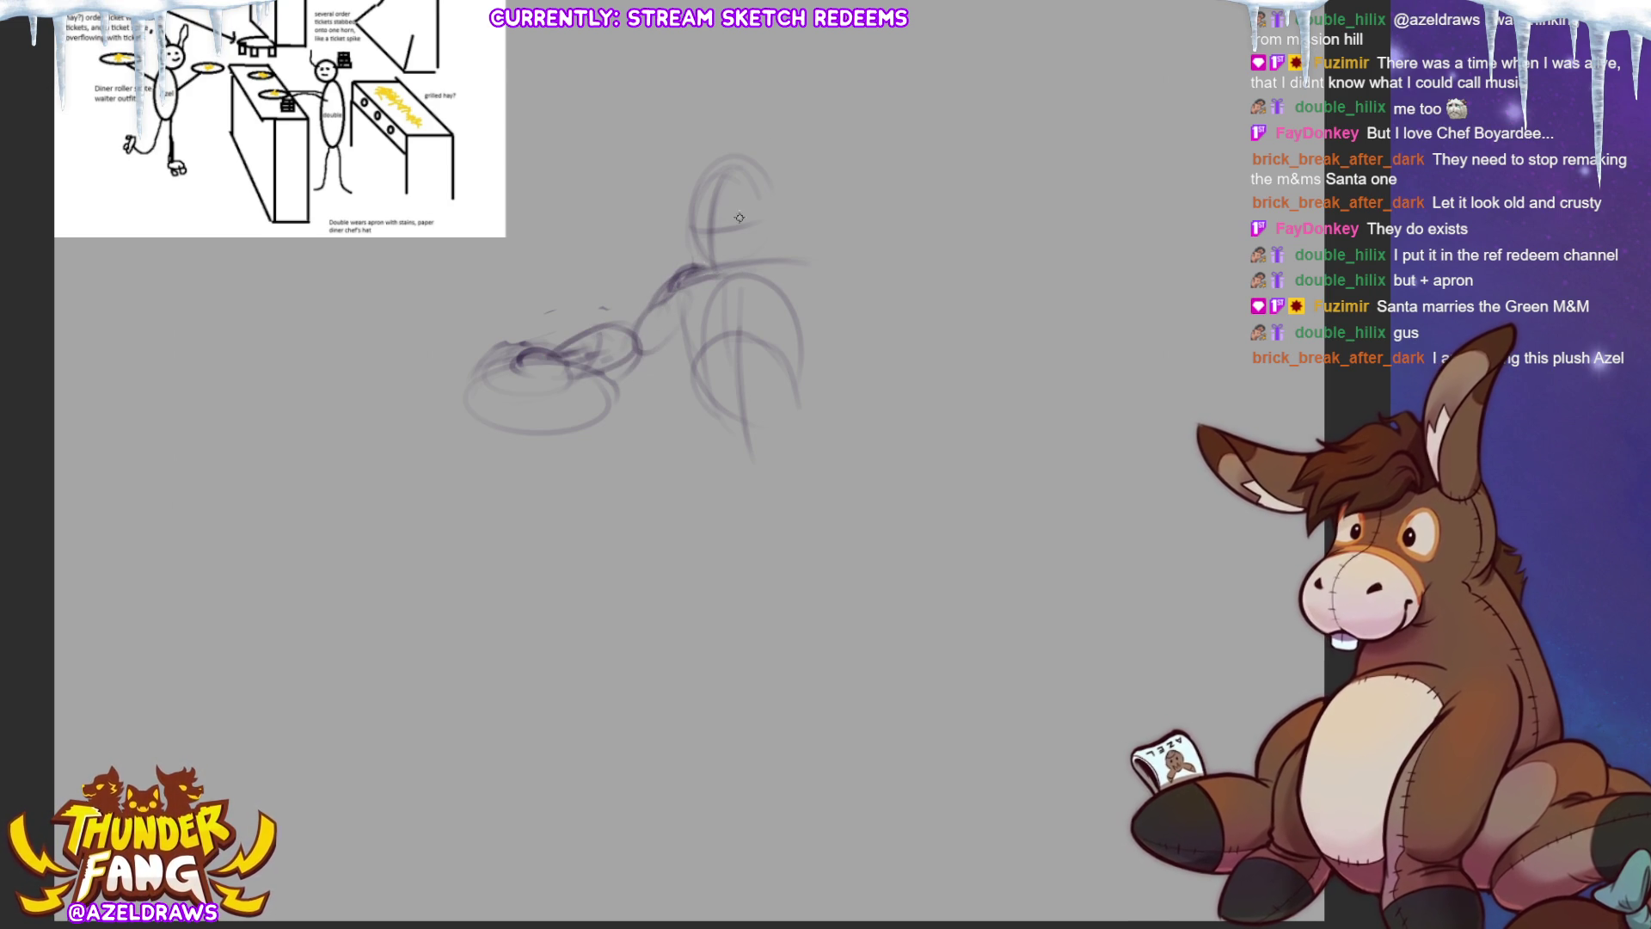
{"action": "mouse_move", "coordinate": [691, 220]}
{"action": "left_mouse_down"}
{"action": "mouse_move", "coordinate": [671, 271]}
{"action": "mouse_move", "coordinate": [700, 279]}
{"action": "mouse_move", "coordinate": [733, 223]}
{"action": "mouse_move", "coordinate": [736, 258]}
{"action": "mouse_move", "coordinate": [715, 227]}
{"action": "left_mouse_up"}
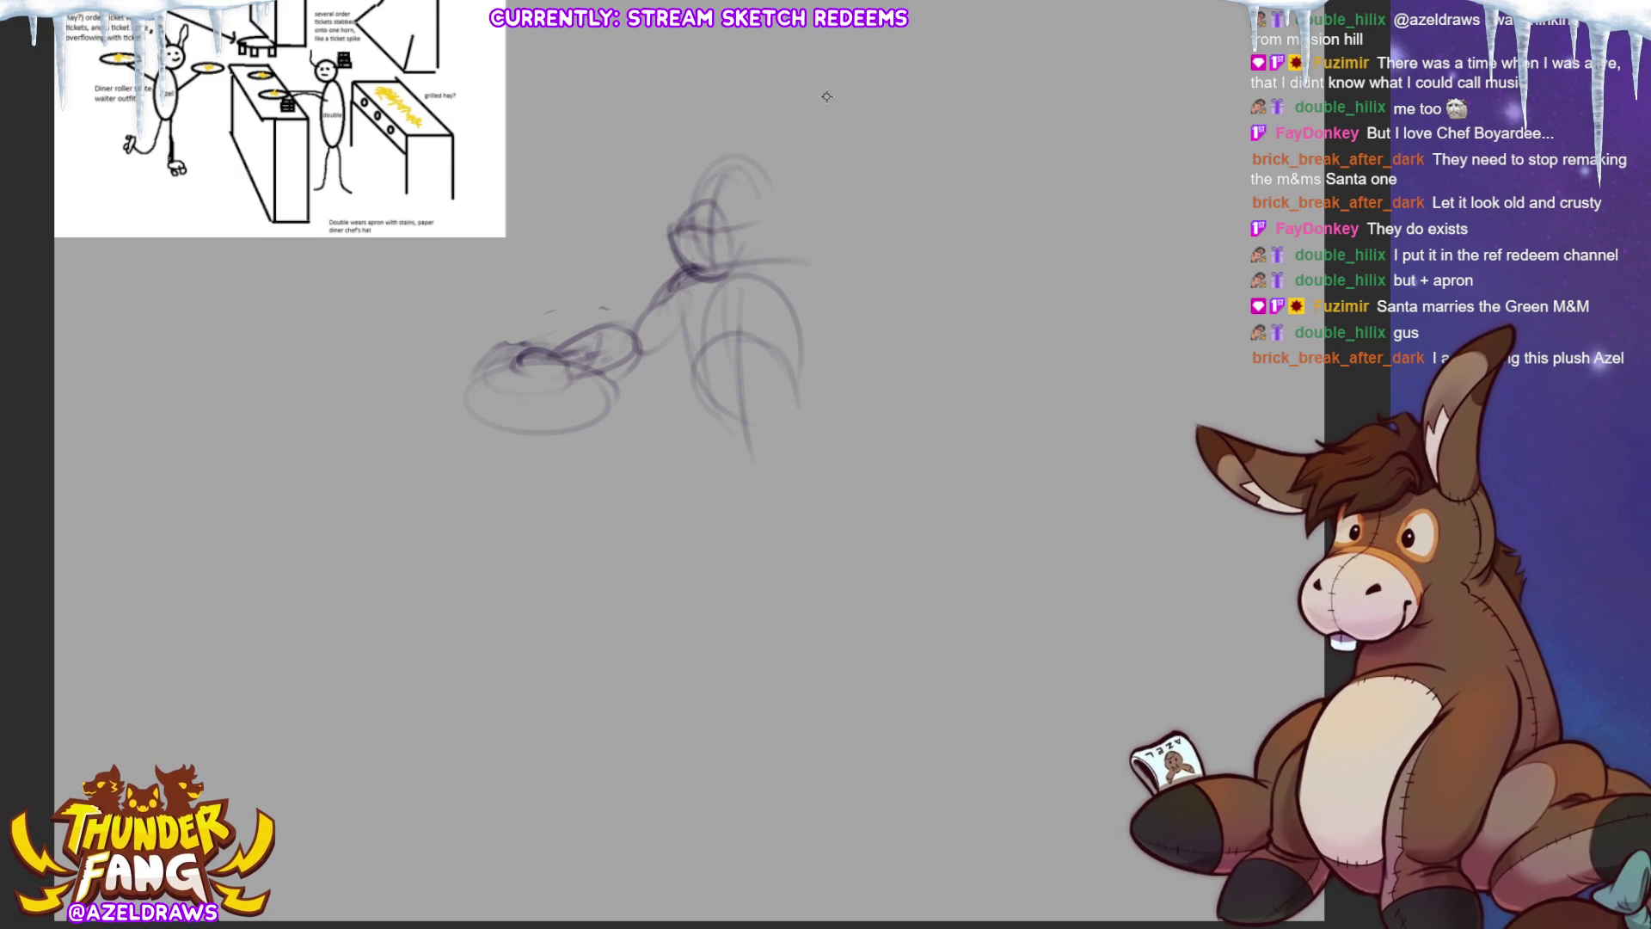
{"action": "mouse_move", "coordinate": [515, 361]}
{"action": "left_mouse_down"}
{"action": "mouse_move", "coordinate": [437, 397]}
{"action": "mouse_move", "coordinate": [455, 428]}
{"action": "mouse_move", "coordinate": [588, 415]}
{"action": "mouse_move", "coordinate": [597, 382]}
{"action": "mouse_move", "coordinate": [593, 404]}
{"action": "mouse_move", "coordinate": [533, 365]}
{"action": "left_mouse_up"}
{"action": "mouse_move", "coordinate": [693, 161]}
{"action": "left_mouse_down"}
{"action": "mouse_move", "coordinate": [684, 237]}
{"action": "mouse_move", "coordinate": [710, 209]}
{"action": "mouse_move", "coordinate": [737, 273]}
{"action": "left_mouse_up"}
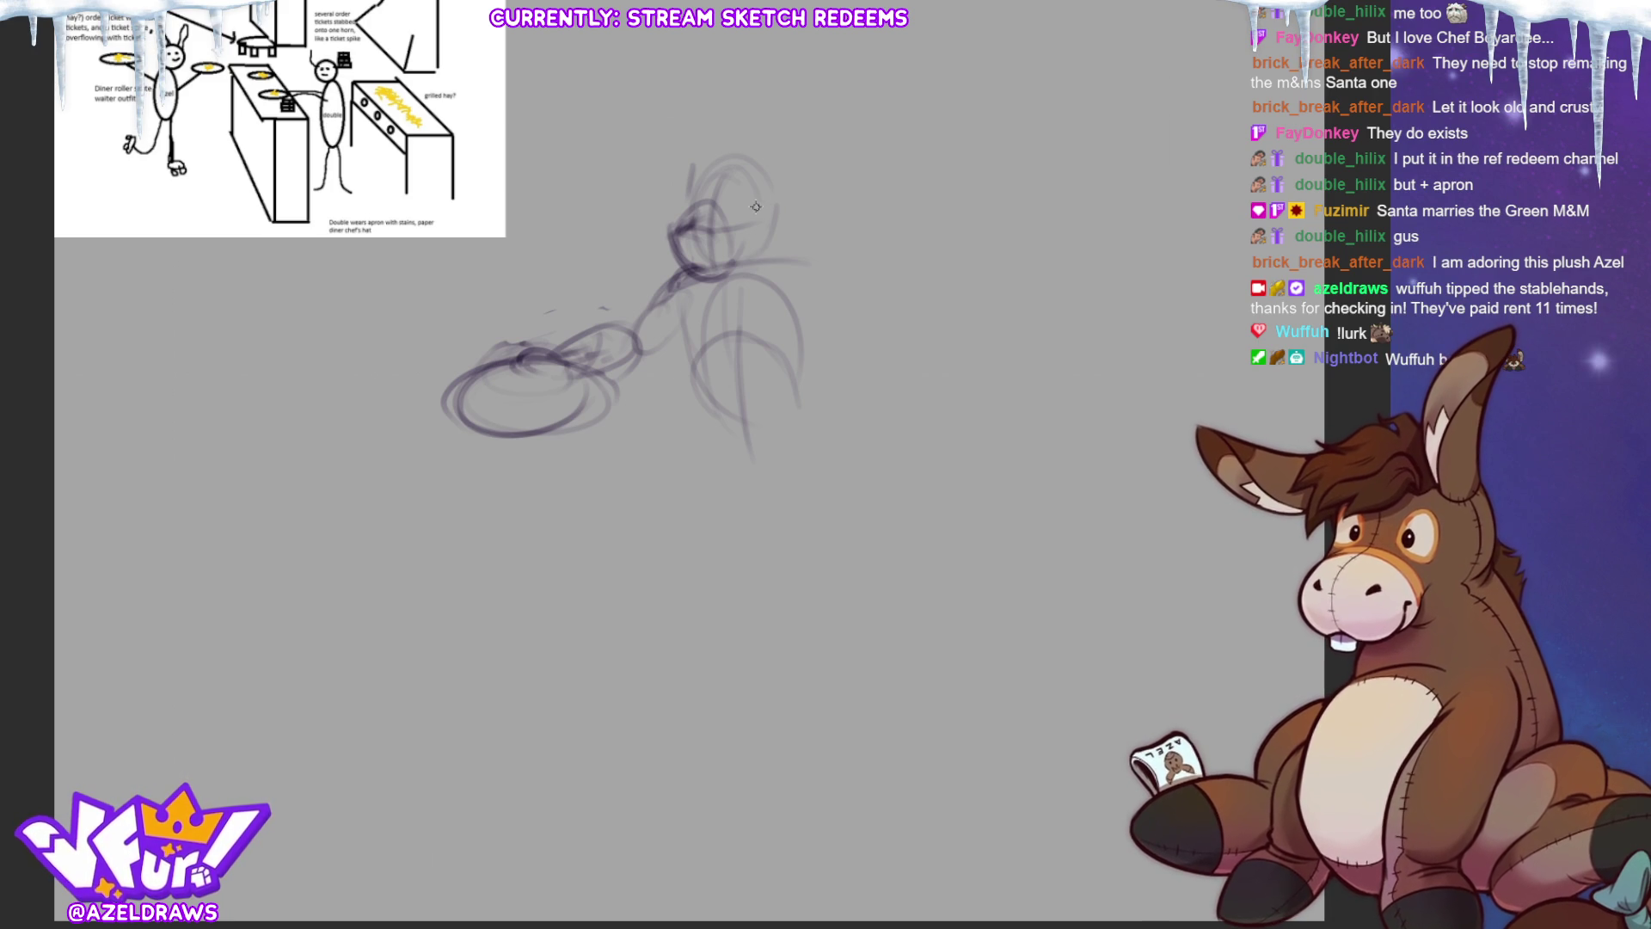
Step: Draw an eye and horns on the head and erase the old top-of-head and ear lines
{"action": "mouse_move", "coordinate": [767, 220]}
{"action": "left_mouse_down"}
{"action": "mouse_move", "coordinate": [809, 201]}
{"action": "mouse_move", "coordinate": [768, 134]}
{"action": "mouse_move", "coordinate": [777, 97]}
{"action": "mouse_move", "coordinate": [781, 172]}
{"action": "left_mouse_up"}
{"action": "mouse_move", "coordinate": [675, 108]}
{"action": "left_mouse_down"}
{"action": "mouse_move", "coordinate": [688, 168]}
{"action": "mouse_move", "coordinate": [774, 110]}
{"action": "mouse_move", "coordinate": [752, 172]}
{"action": "left_mouse_up"}
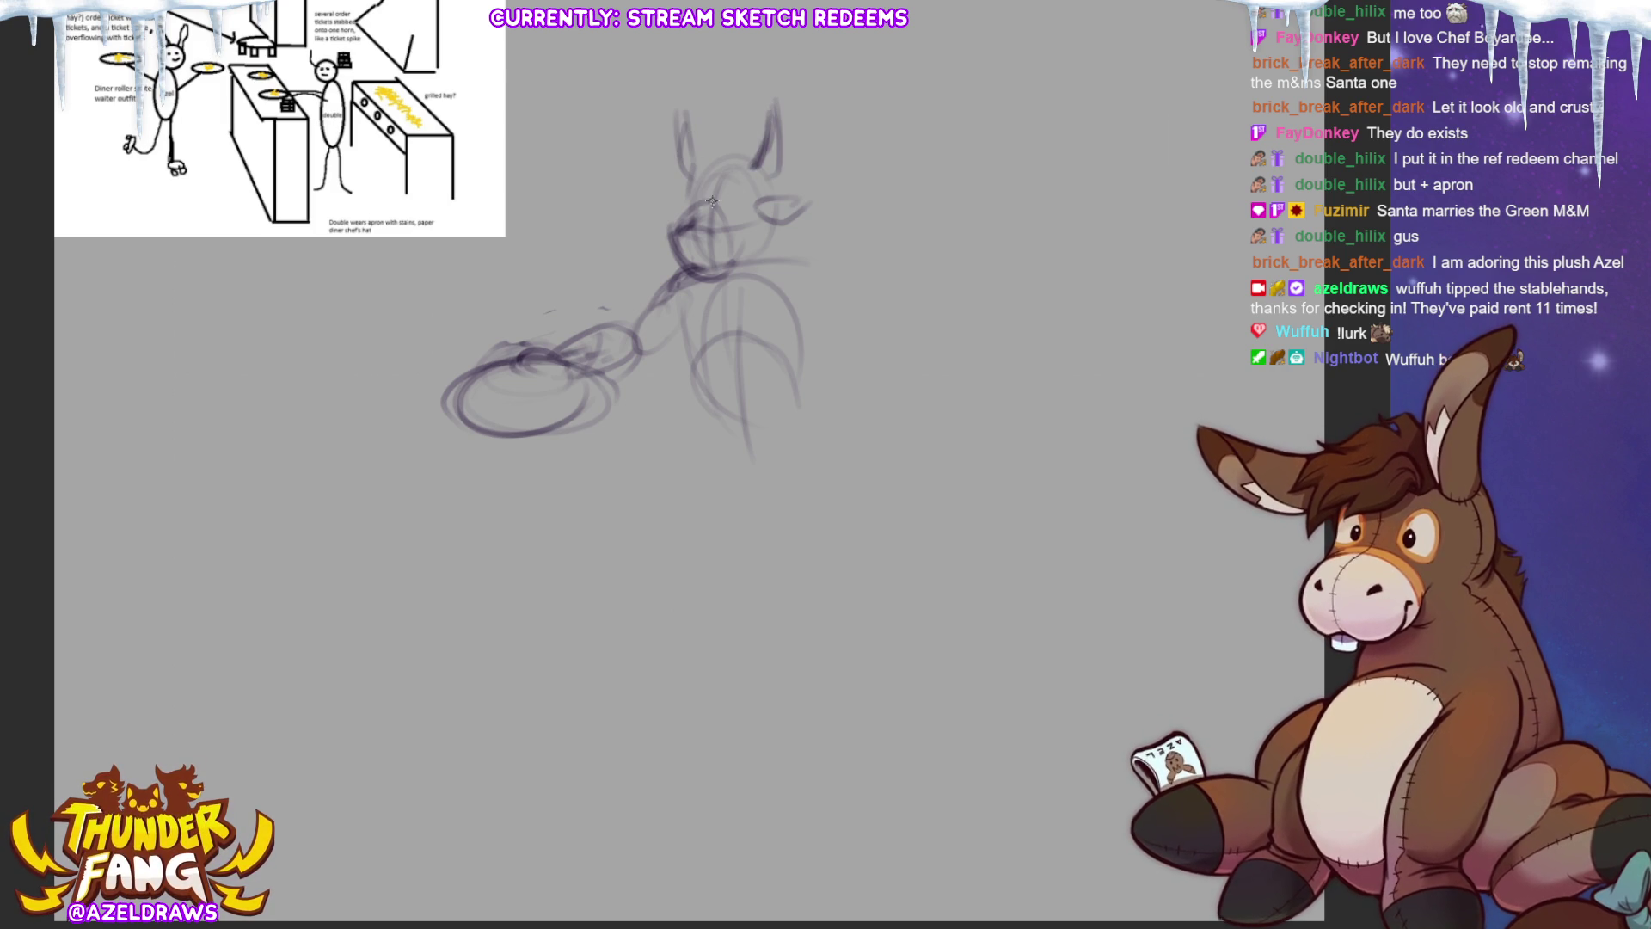
{"action": "mouse_move", "coordinate": [685, 112]}
{"action": "left_mouse_down"}
{"action": "mouse_move", "coordinate": [676, 129]}
{"action": "mouse_move", "coordinate": [781, 162]}
{"action": "mouse_move", "coordinate": [700, 138]}
{"action": "mouse_move", "coordinate": [697, 99]}
{"action": "mouse_move", "coordinate": [740, 67]}
{"action": "mouse_move", "coordinate": [714, 87]}
{"action": "mouse_move", "coordinate": [800, 165]}
{"action": "left_mouse_up"}
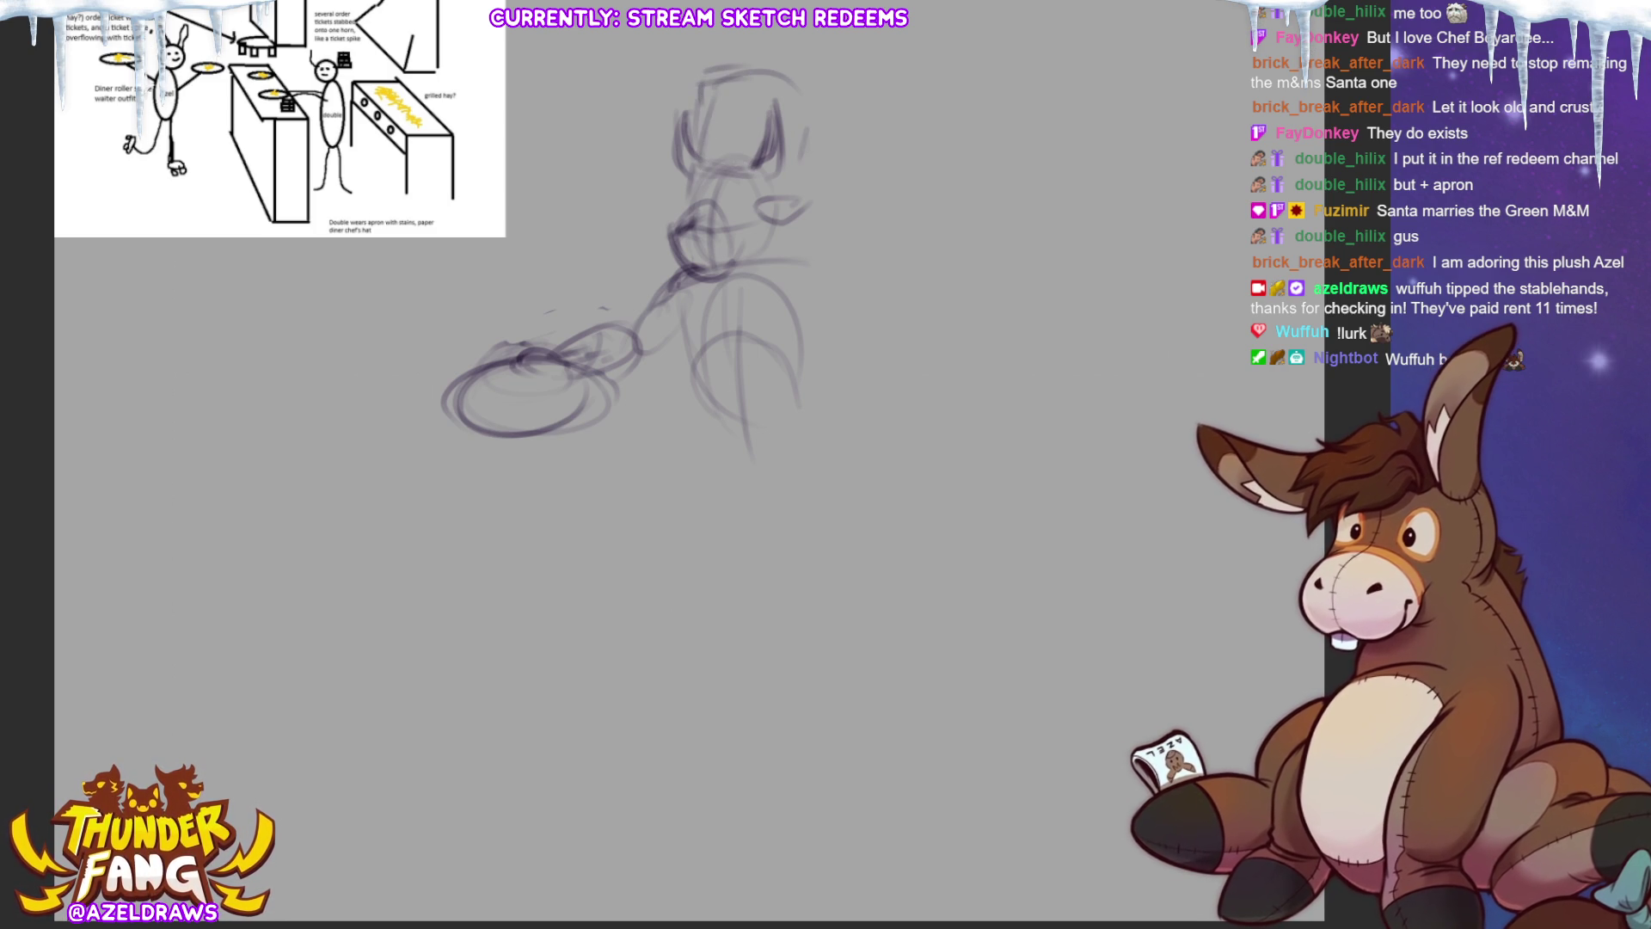
{"action": "mouse_move", "coordinate": [804, 142]}
{"action": "left_mouse_down"}
{"action": "mouse_move", "coordinate": [743, 186]}
{"action": "mouse_move", "coordinate": [722, 79]}
{"action": "mouse_move", "coordinate": [729, 172]}
{"action": "mouse_move", "coordinate": [709, 168]}
{"action": "mouse_move", "coordinate": [726, 129]}
{"action": "mouse_move", "coordinate": [790, 152]}
{"action": "left_mouse_up"}
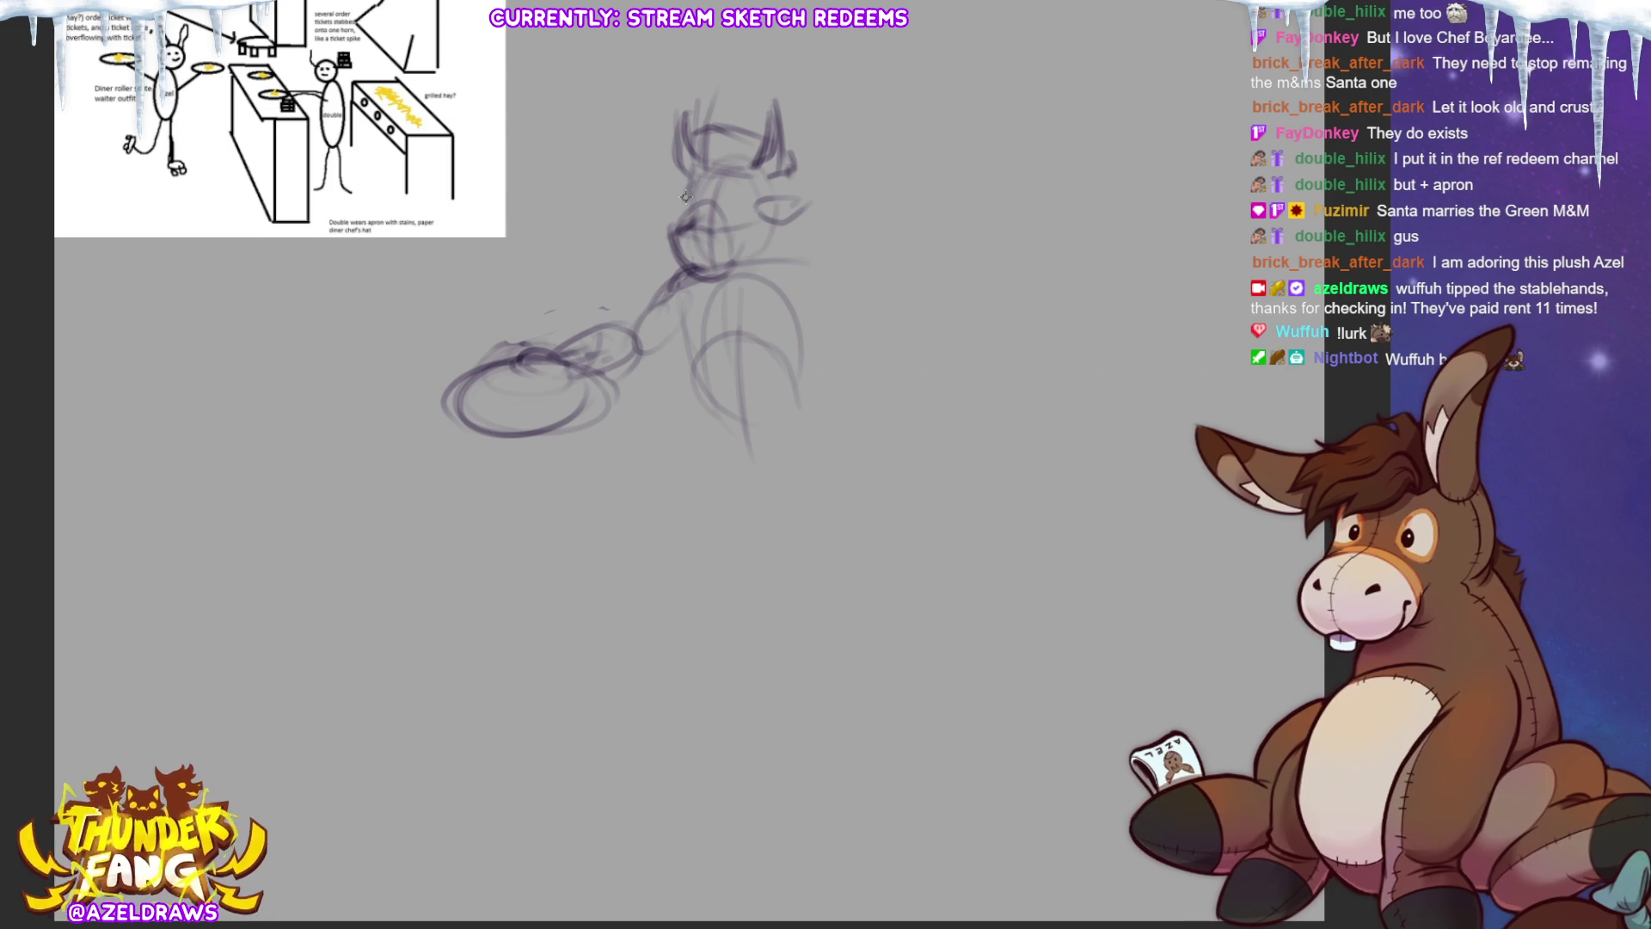
{"action": "mouse_move", "coordinate": [666, 185]}
{"action": "left_mouse_down"}
{"action": "mouse_move", "coordinate": [690, 215]}
{"action": "mouse_move", "coordinate": [815, 207]}
{"action": "mouse_move", "coordinate": [791, 202]}
{"action": "left_mouse_up"}
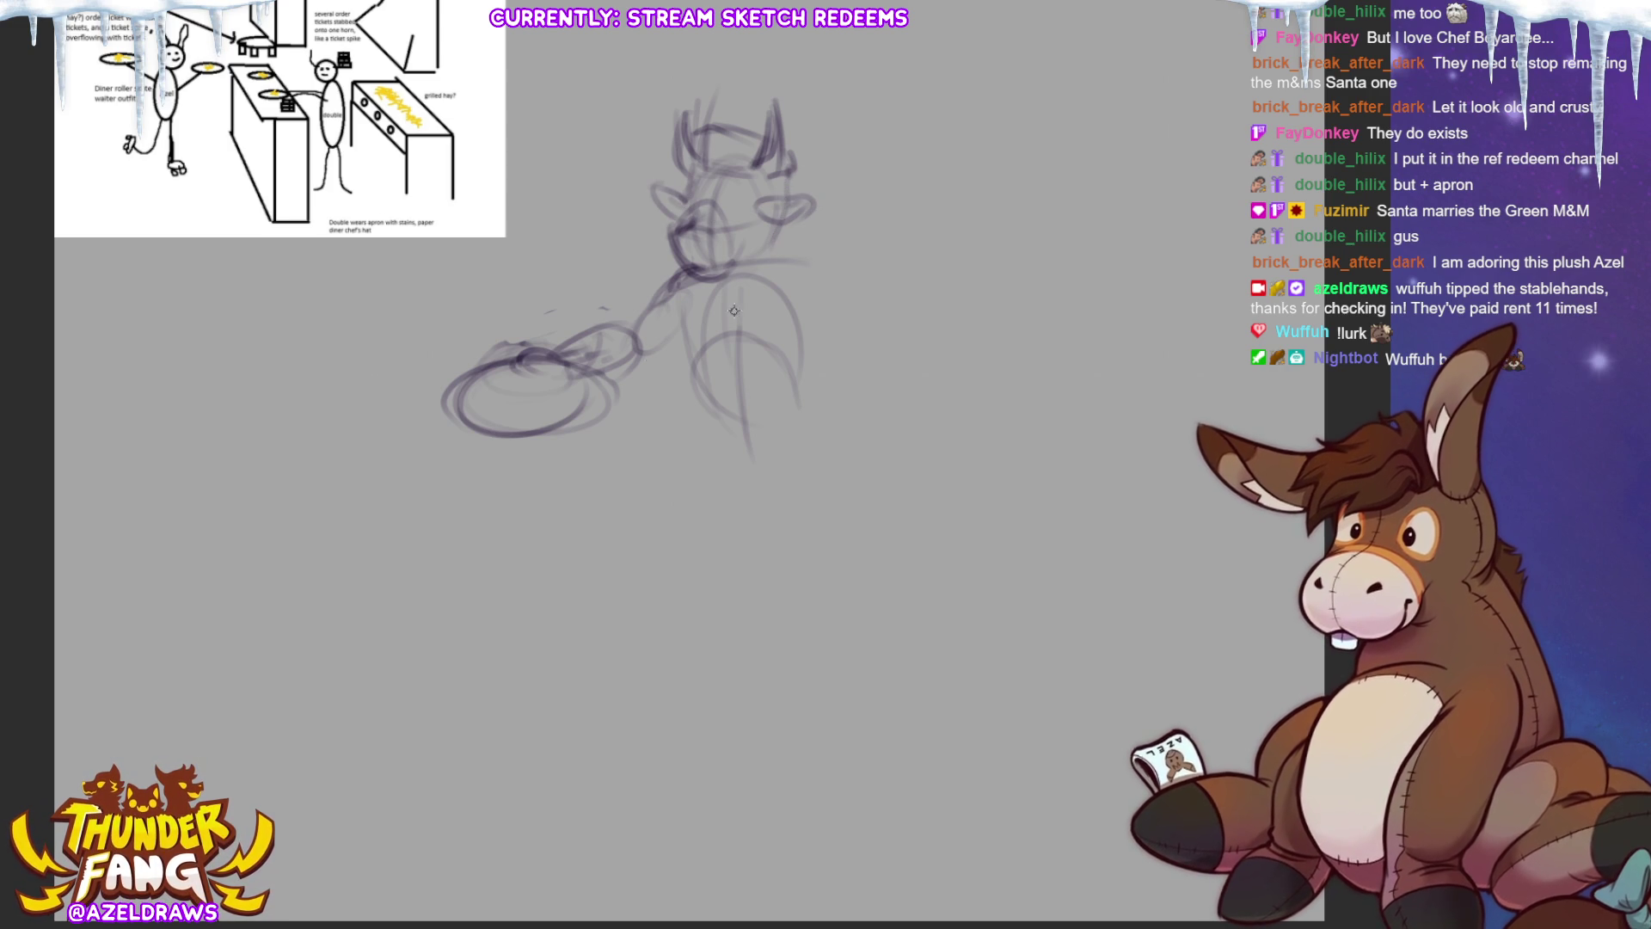
Step: Sketch the arm, neck and shoulder lines plus a light chest stroke
{"action": "left_click_drag", "start_coordinate": [677, 344], "coordinate": [641, 368]}
{"action": "mouse_move", "coordinate": [681, 265]}
{"action": "left_mouse_down"}
{"action": "mouse_move", "coordinate": [624, 331]}
{"action": "mouse_move", "coordinate": [658, 333]}
{"action": "mouse_move", "coordinate": [700, 410]}
{"action": "left_mouse_up"}
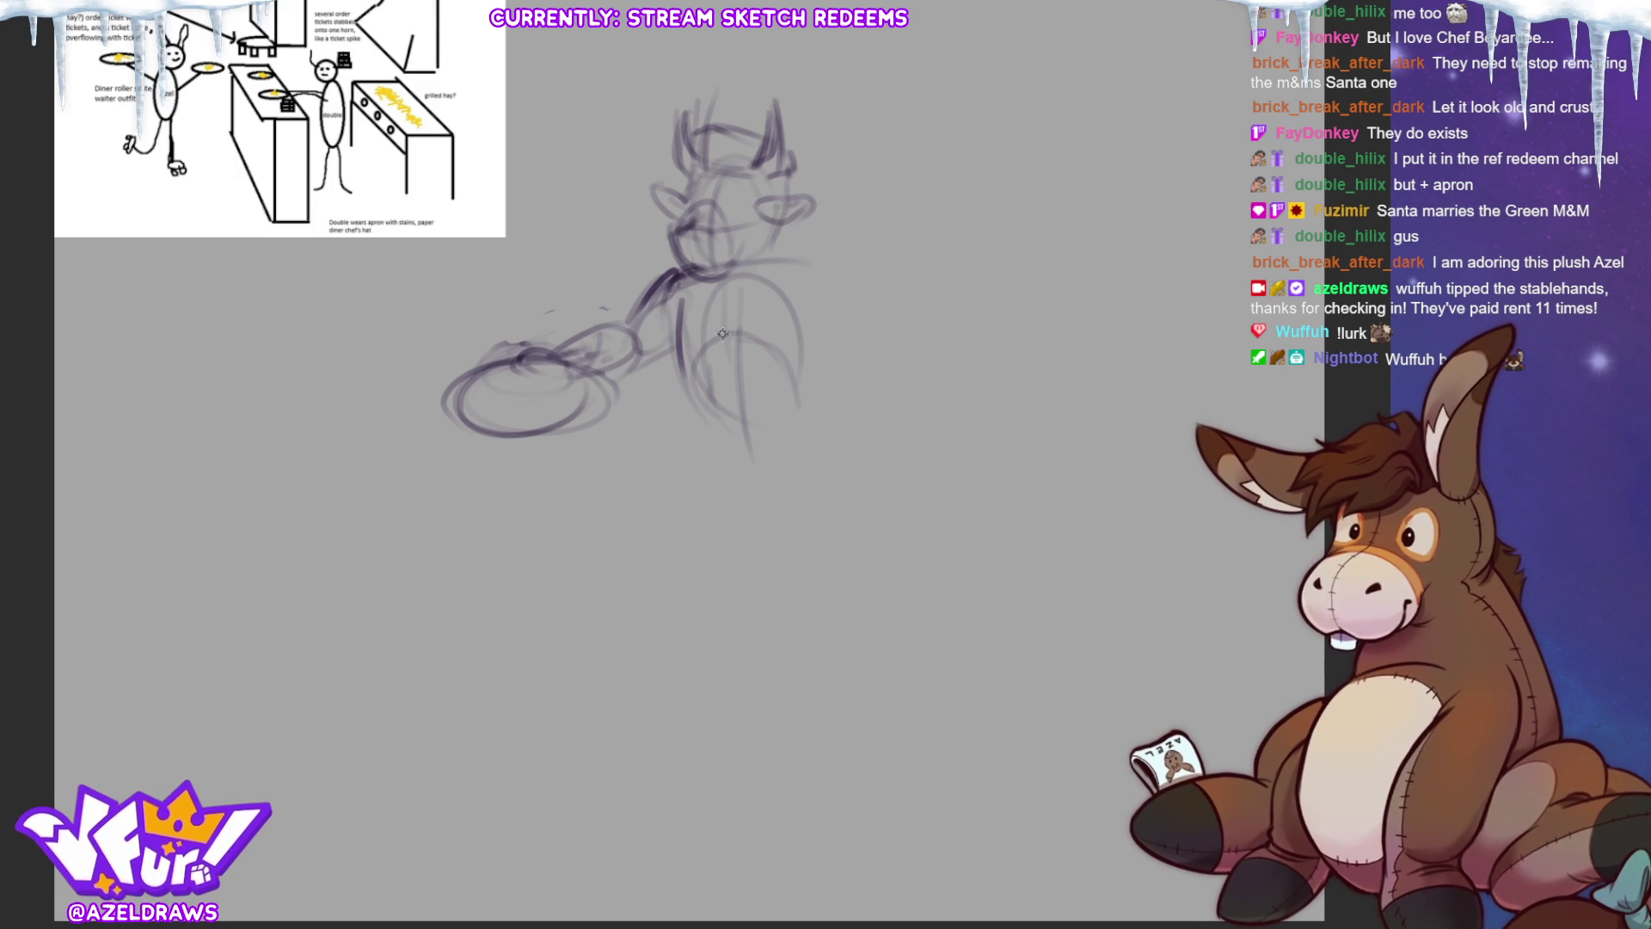
{"action": "mouse_move", "coordinate": [725, 319]}
{"action": "left_mouse_down"}
{"action": "mouse_move", "coordinate": [688, 329]}
{"action": "mouse_move", "coordinate": [722, 329]}
{"action": "mouse_move", "coordinate": [714, 391]}
{"action": "mouse_move", "coordinate": [745, 332]}
{"action": "mouse_move", "coordinate": [831, 324]}
{"action": "left_mouse_up"}
{"action": "left_click_drag", "start_coordinate": [744, 366], "coordinate": [820, 370]}
{"action": "mouse_move", "coordinate": [757, 262]}
{"action": "left_mouse_down"}
{"action": "mouse_move", "coordinate": [830, 273]}
{"action": "mouse_move", "coordinate": [851, 311]}
{"action": "mouse_move", "coordinate": [827, 372]}
{"action": "mouse_move", "coordinate": [855, 359]}
{"action": "mouse_move", "coordinate": [815, 368]}
{"action": "left_mouse_up"}
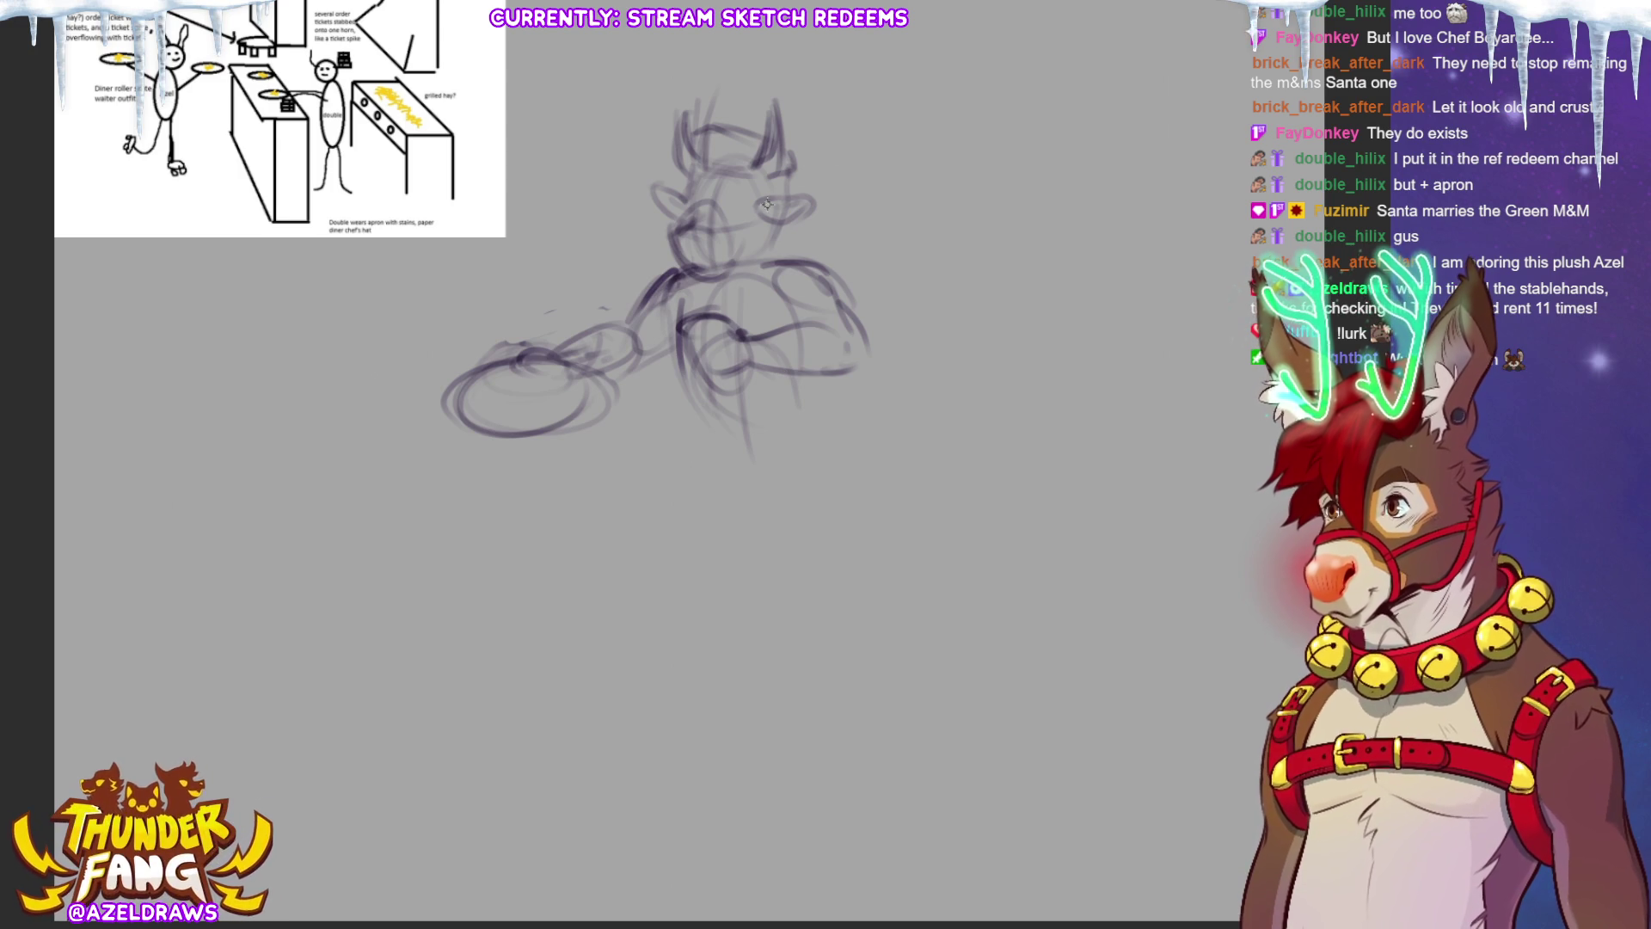
{"action": "mouse_move", "coordinate": [673, 219]}
{"action": "left_mouse_down"}
{"action": "mouse_move", "coordinate": [710, 276]}
{"action": "mouse_move", "coordinate": [654, 69]}
{"action": "mouse_move", "coordinate": [632, 249]}
{"action": "left_mouse_up"}
Step: Shrink the lasso-selected cow head slightly with Free Transform, commit it, and deselect
{"action": "left_click", "coordinate": [806, 307]}
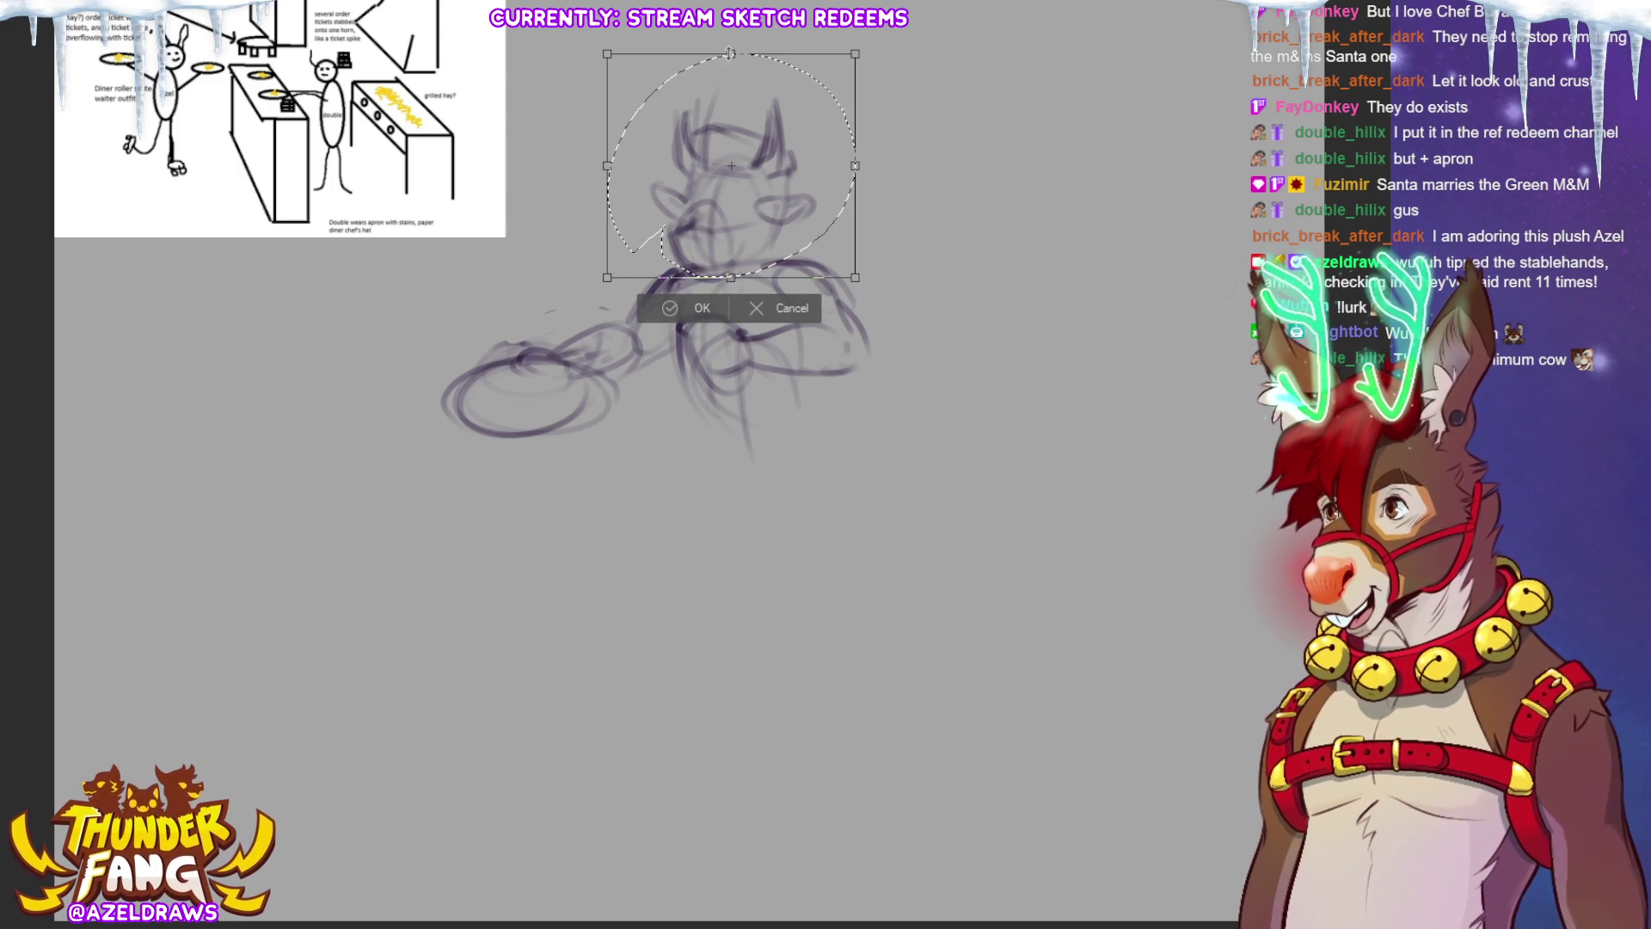
{"action": "left_click_drag", "start_coordinate": [731, 53], "coordinate": [731, 75]}
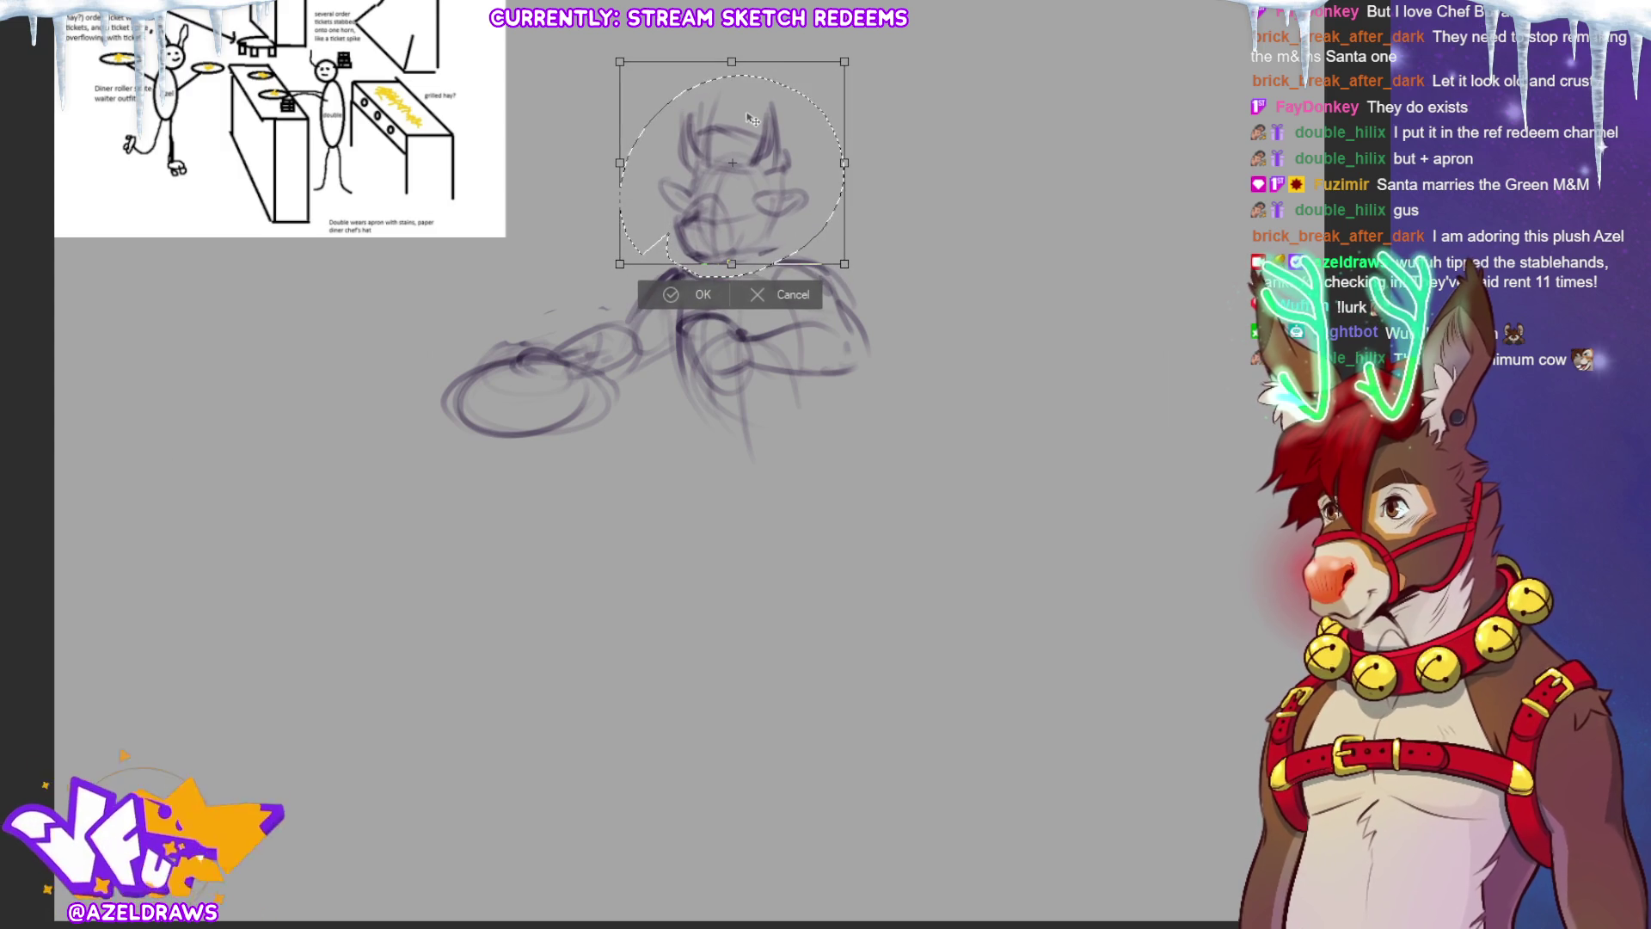
{"action": "left_click_drag", "start_coordinate": [751, 117], "coordinate": [751, 120]}
{"action": "left_click_drag", "start_coordinate": [732, 61], "coordinate": [732, 56]}
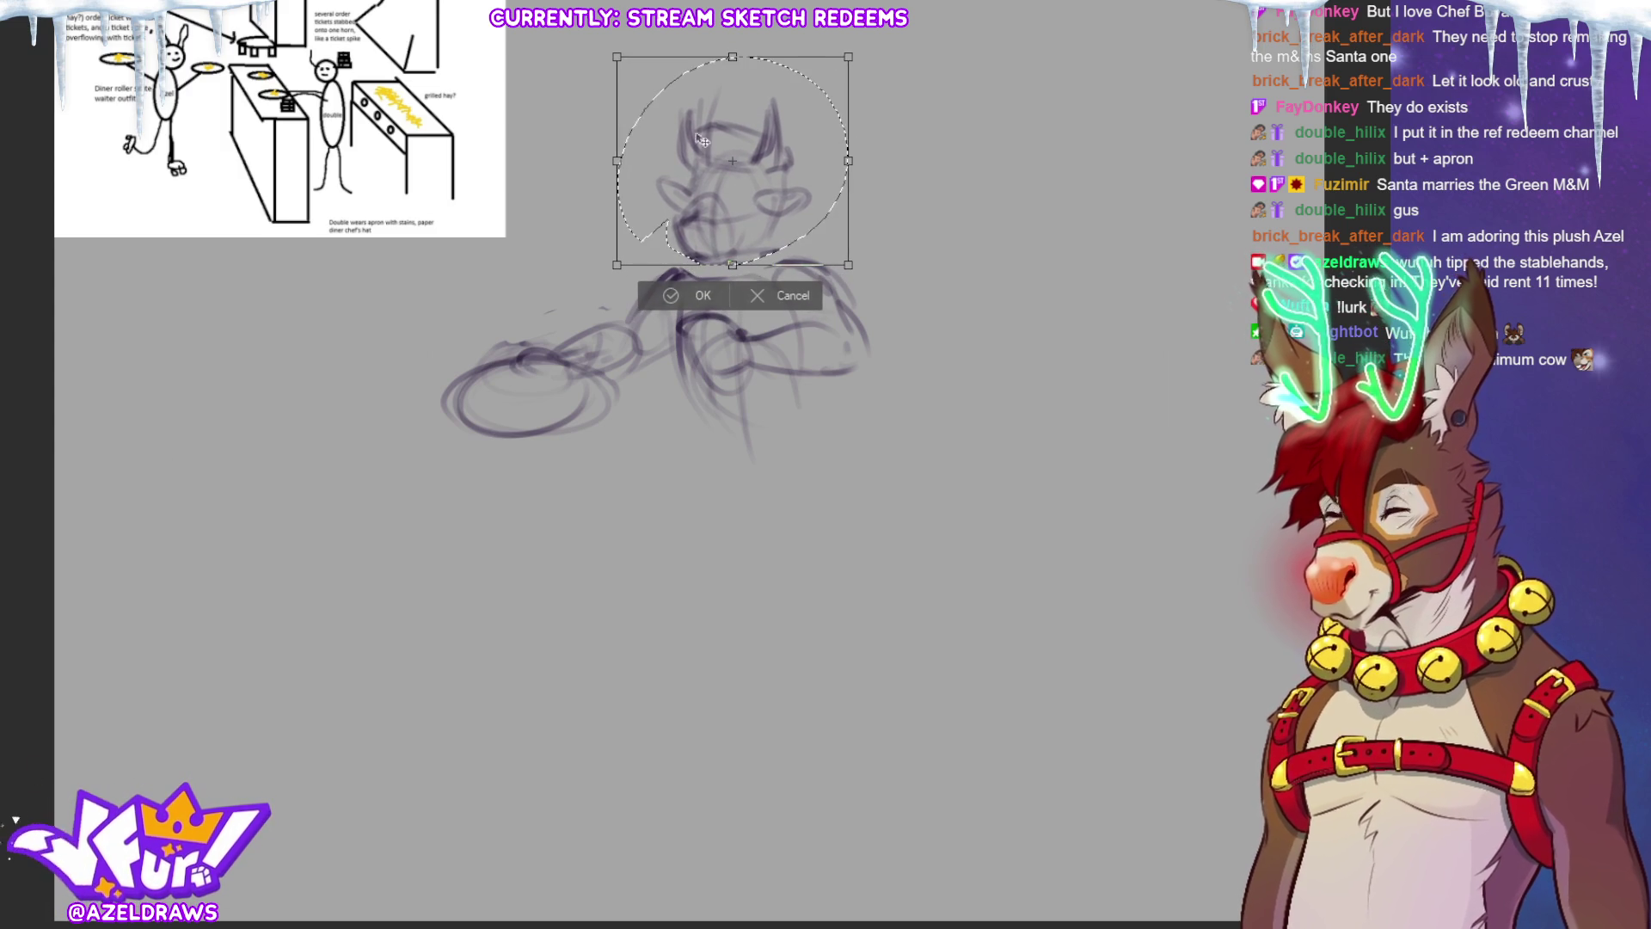
{"action": "left_click", "coordinate": [663, 296]}
{"action": "left_click", "coordinate": [617, 297]}
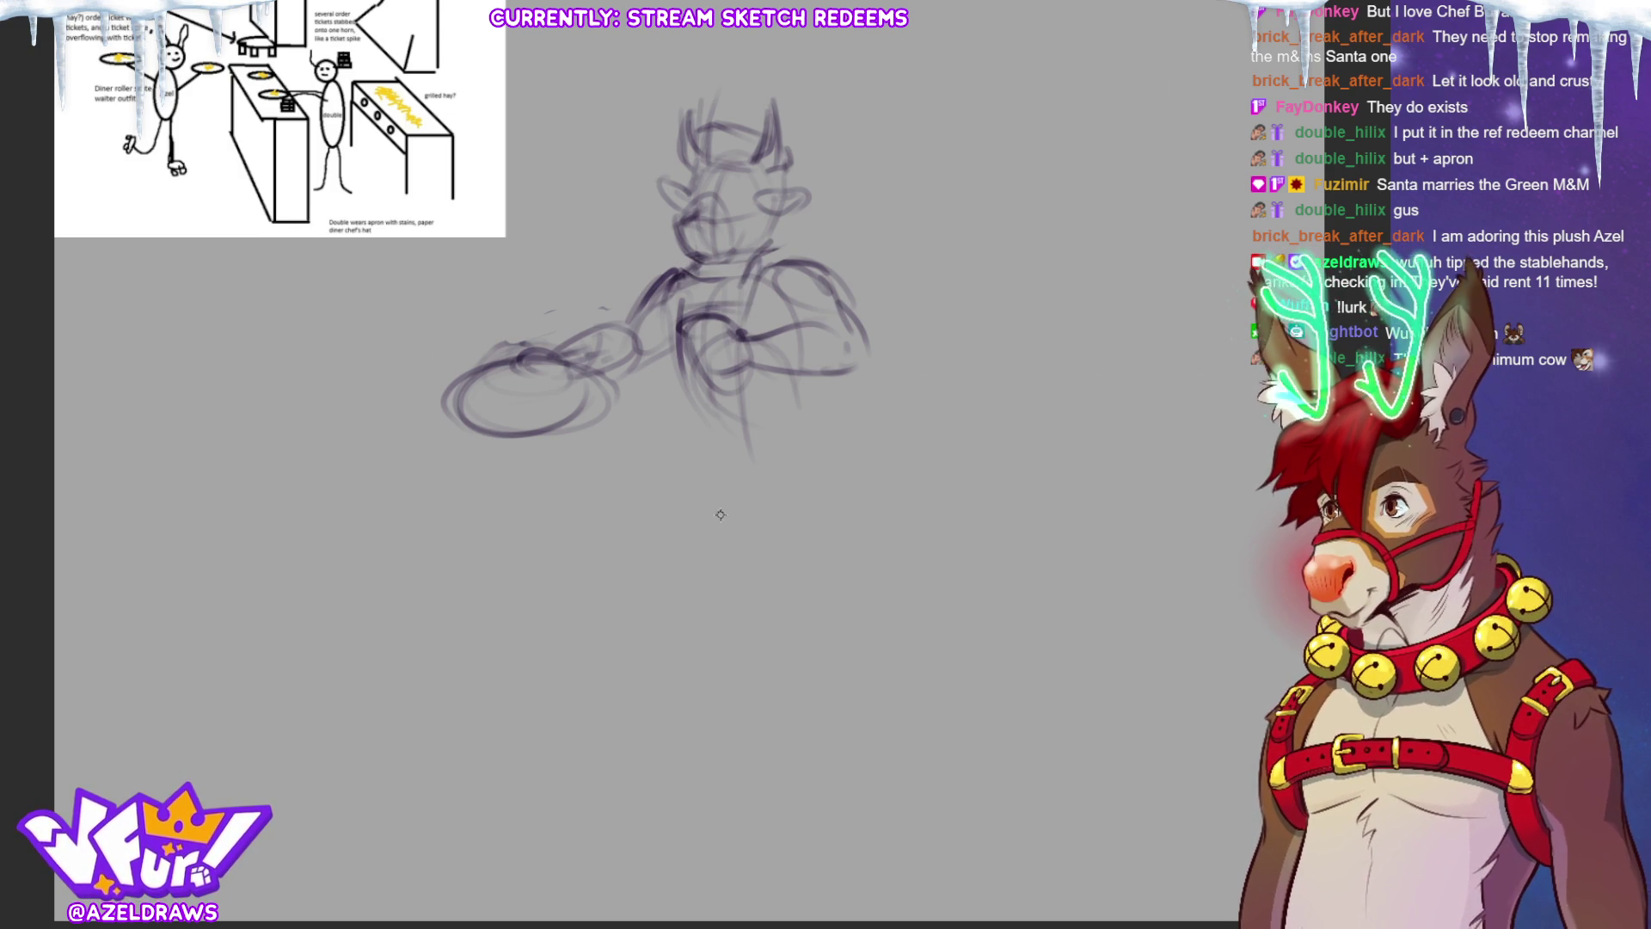
Step: Sketch the torso with a V-shaped apron bottom and redraw the plate's rim
{"action": "mouse_move", "coordinate": [682, 357]}
{"action": "left_mouse_down"}
{"action": "mouse_move", "coordinate": [675, 445]}
{"action": "mouse_move", "coordinate": [746, 474]}
{"action": "mouse_move", "coordinate": [810, 442]}
{"action": "left_mouse_up"}
{"action": "left_click_drag", "start_coordinate": [821, 378], "coordinate": [831, 423]}
{"action": "left_click_drag", "start_coordinate": [674, 385], "coordinate": [691, 448]}
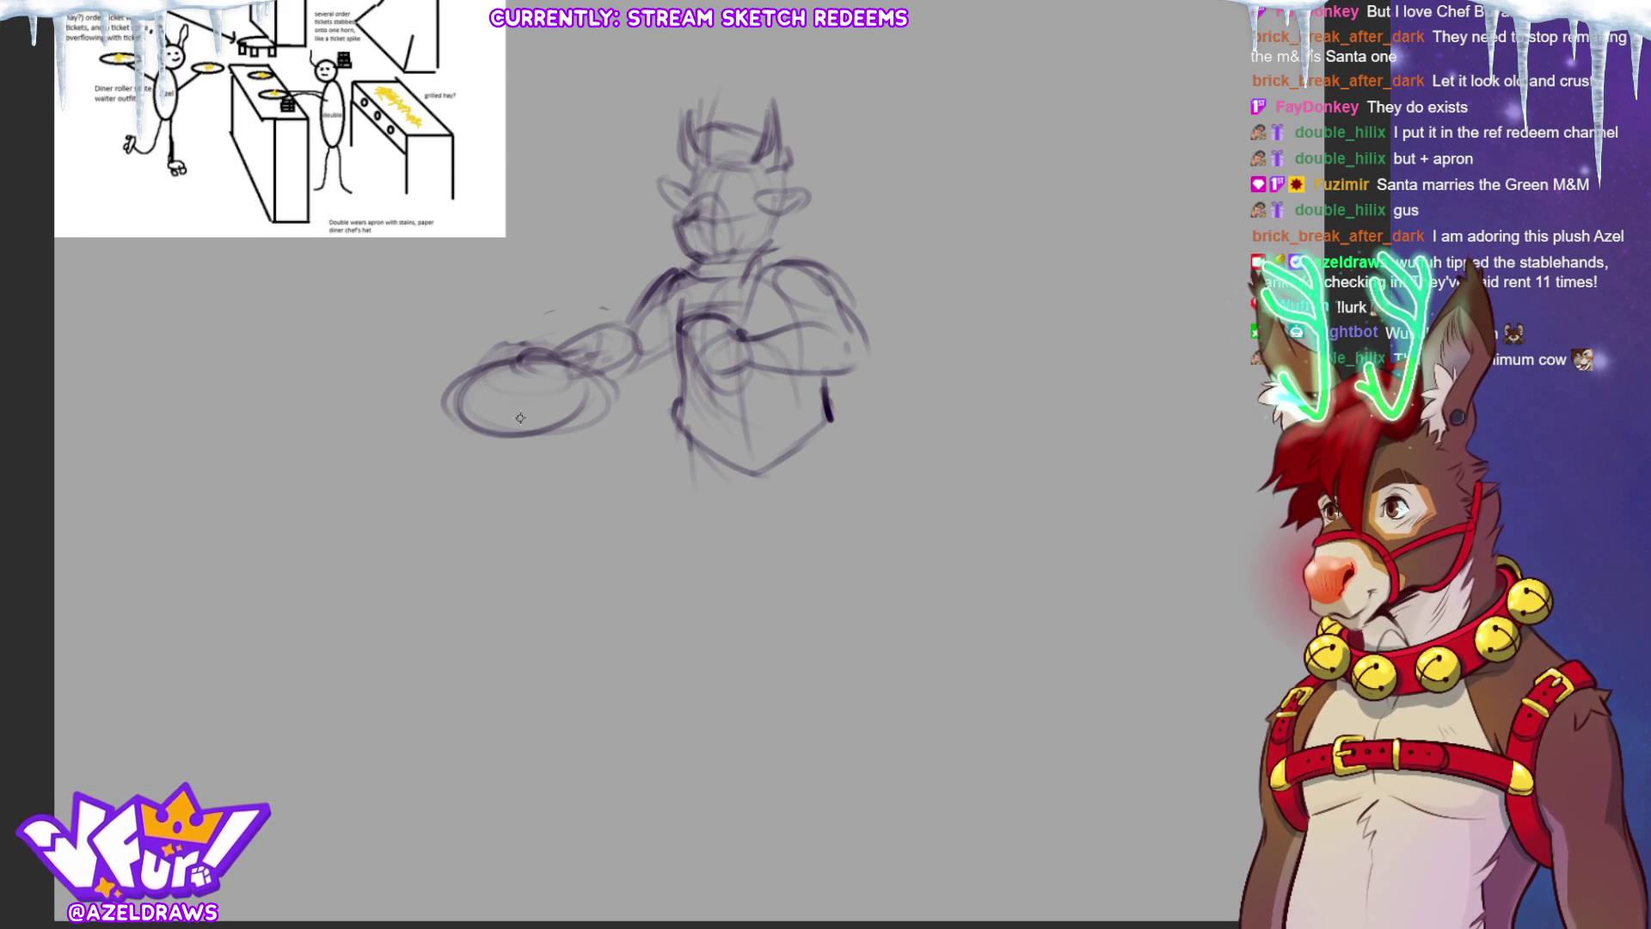
{"action": "mouse_move", "coordinate": [554, 398]}
{"action": "left_mouse_down"}
{"action": "mouse_move", "coordinate": [430, 399]}
{"action": "mouse_move", "coordinate": [482, 375]}
{"action": "mouse_move", "coordinate": [627, 423]}
{"action": "mouse_move", "coordinate": [519, 411]}
{"action": "mouse_move", "coordinate": [581, 410]}
{"action": "left_mouse_up"}
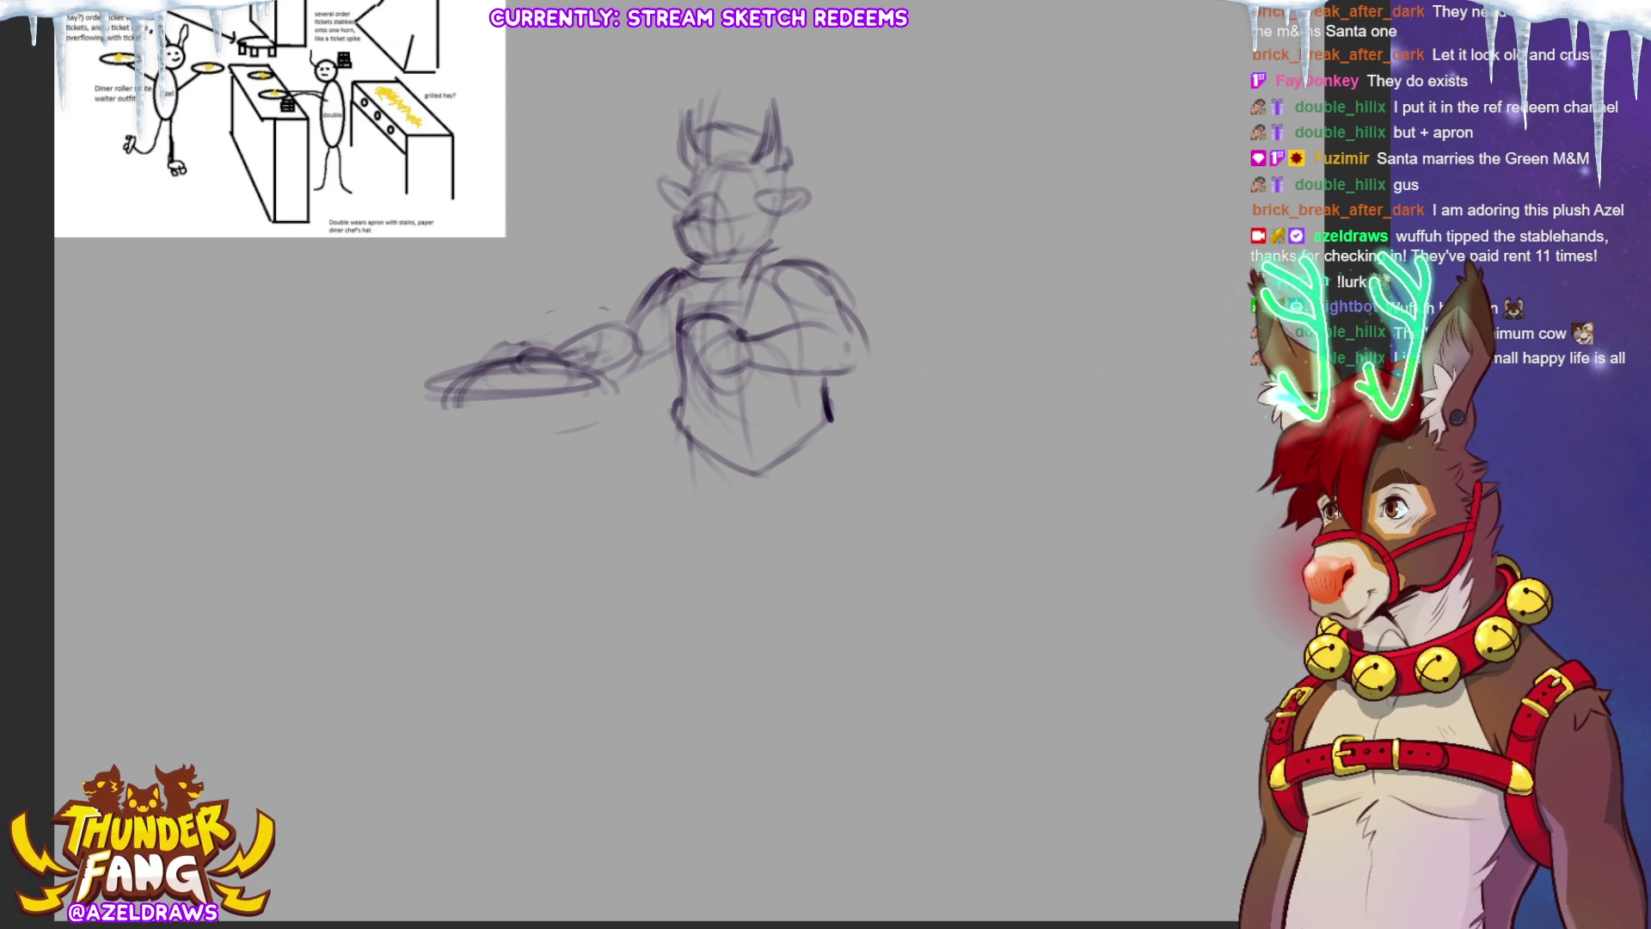
Step: Darken the strokes on the chest, upper arm and the cow's right horn
{"action": "mouse_move", "coordinate": [697, 325]}
{"action": "left_mouse_down"}
{"action": "mouse_move", "coordinate": [681, 295]}
{"action": "mouse_move", "coordinate": [692, 318]}
{"action": "left_mouse_up"}
{"action": "mouse_move", "coordinate": [690, 291]}
{"action": "left_mouse_down"}
{"action": "mouse_move", "coordinate": [644, 313]}
{"action": "mouse_move", "coordinate": [639, 349]}
{"action": "left_mouse_up"}
{"action": "mouse_move", "coordinate": [733, 151]}
{"action": "left_mouse_down"}
{"action": "mouse_move", "coordinate": [803, 136]}
{"action": "mouse_move", "coordinate": [796, 115]}
{"action": "left_mouse_up"}
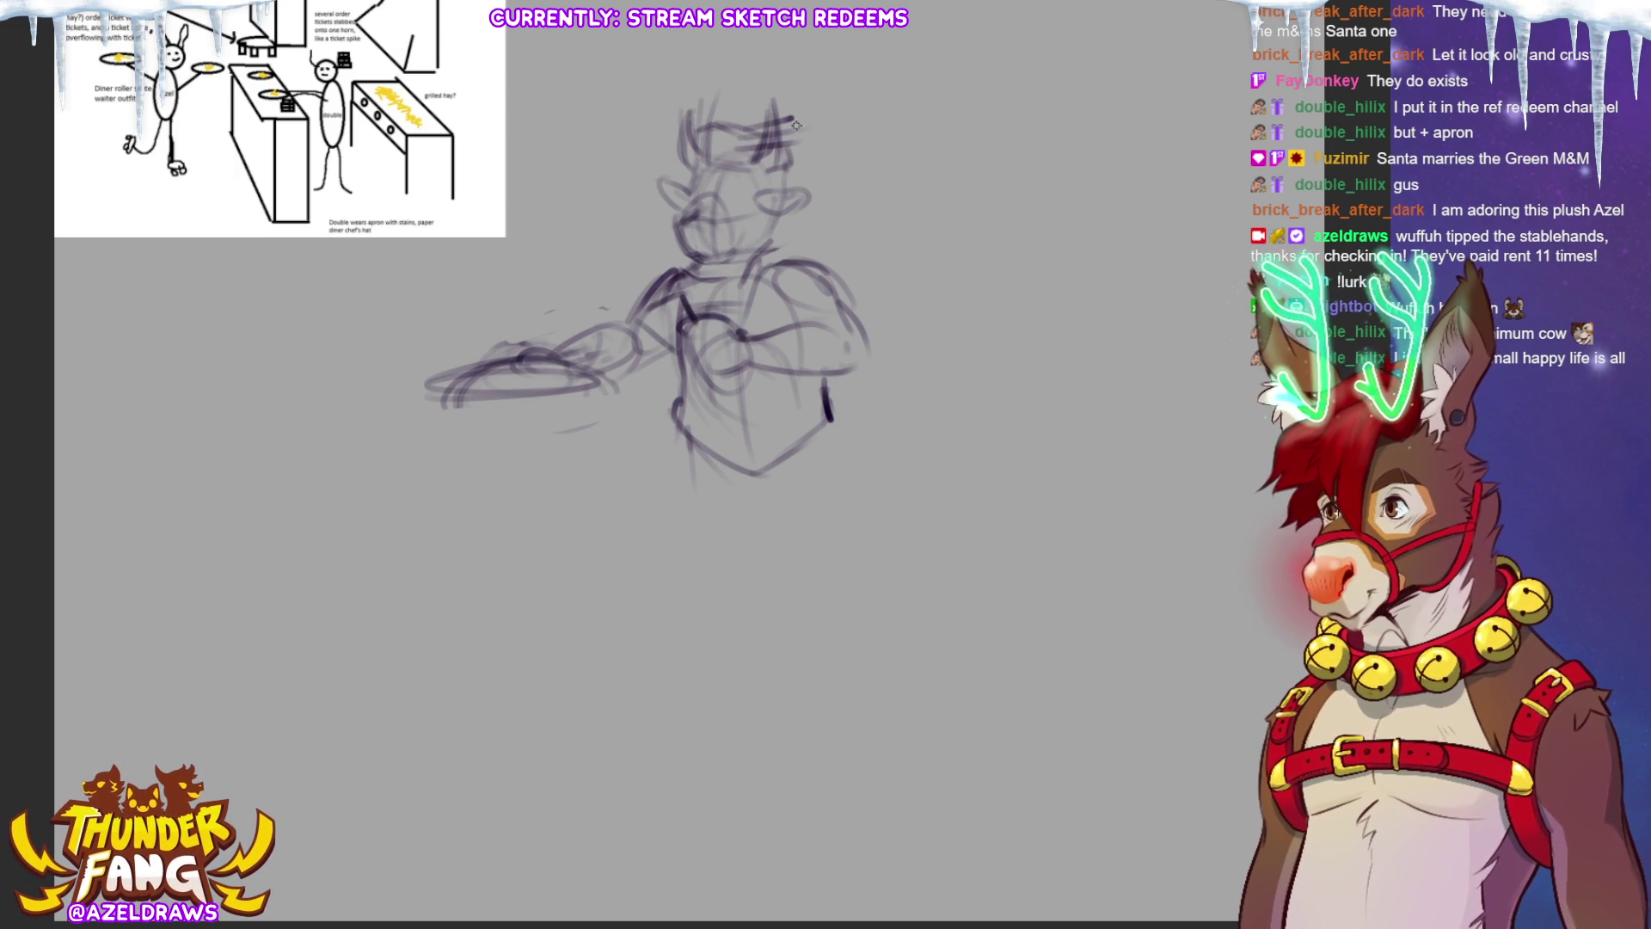
{"action": "left_click_drag", "start_coordinate": [795, 110], "coordinate": [752, 120]}
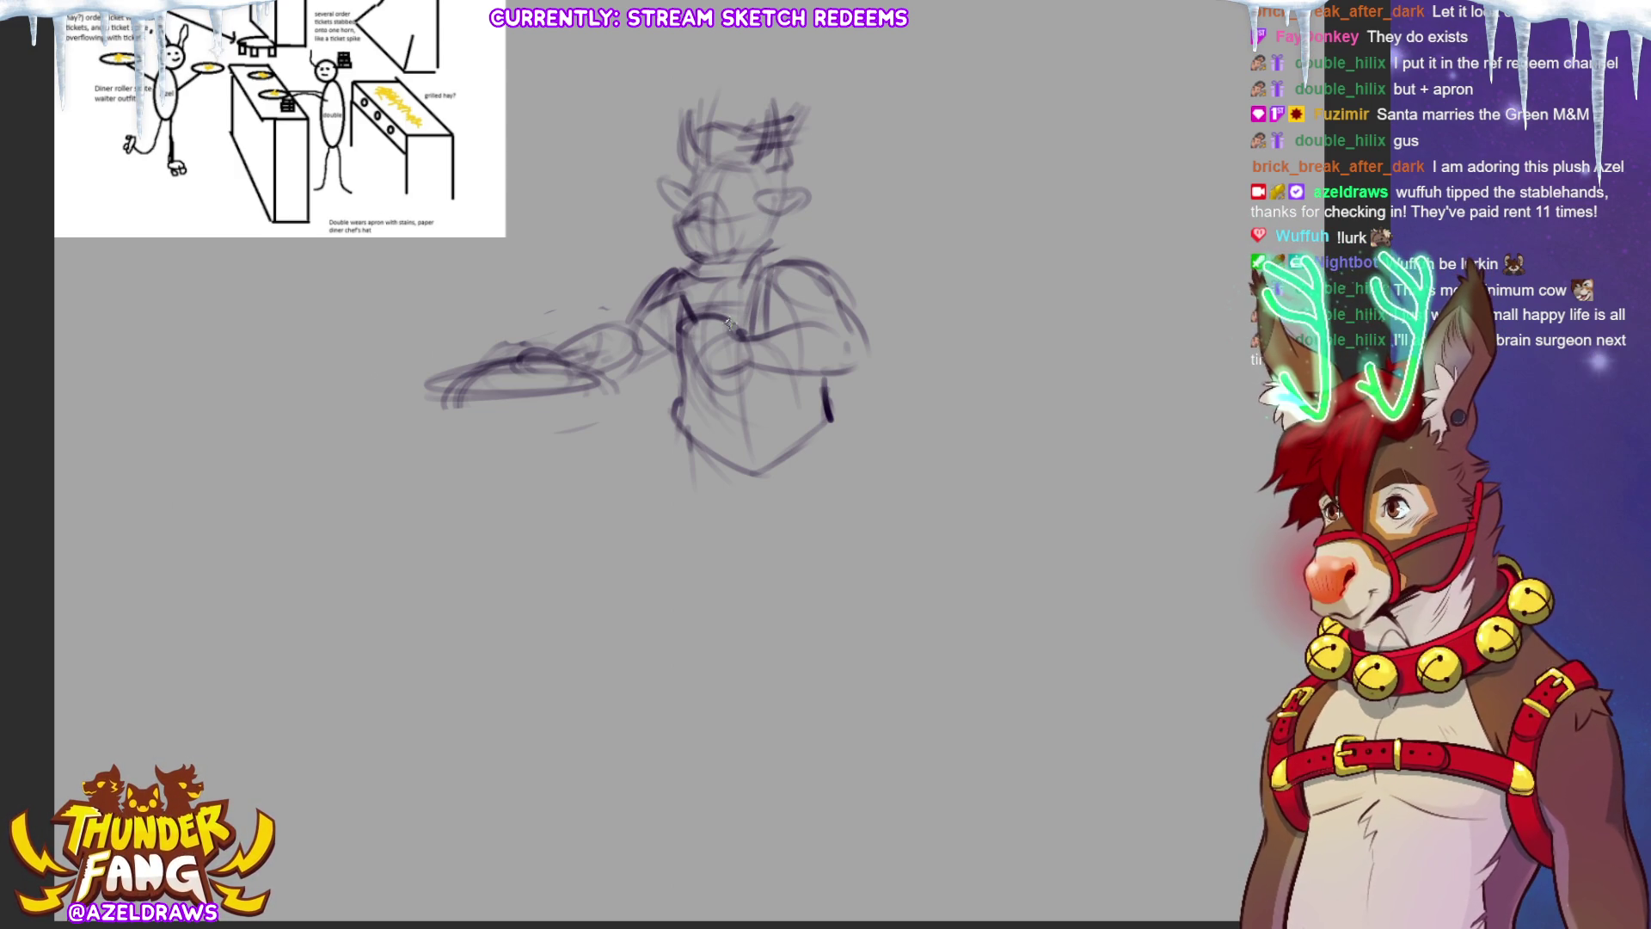
Step: Sketch the right hip line, apron edge and both legs down to their base
{"action": "left_click_drag", "start_coordinate": [791, 367], "coordinate": [815, 442]}
{"action": "mouse_move", "coordinate": [724, 471]}
{"action": "left_mouse_down"}
{"action": "mouse_move", "coordinate": [721, 593]}
{"action": "mouse_move", "coordinate": [778, 585]}
{"action": "mouse_move", "coordinate": [681, 505]}
{"action": "mouse_move", "coordinate": [679, 557]}
{"action": "mouse_move", "coordinate": [761, 607]}
{"action": "mouse_move", "coordinate": [821, 574]}
{"action": "left_mouse_up"}
{"action": "left_click_drag", "start_coordinate": [813, 454], "coordinate": [831, 566]}
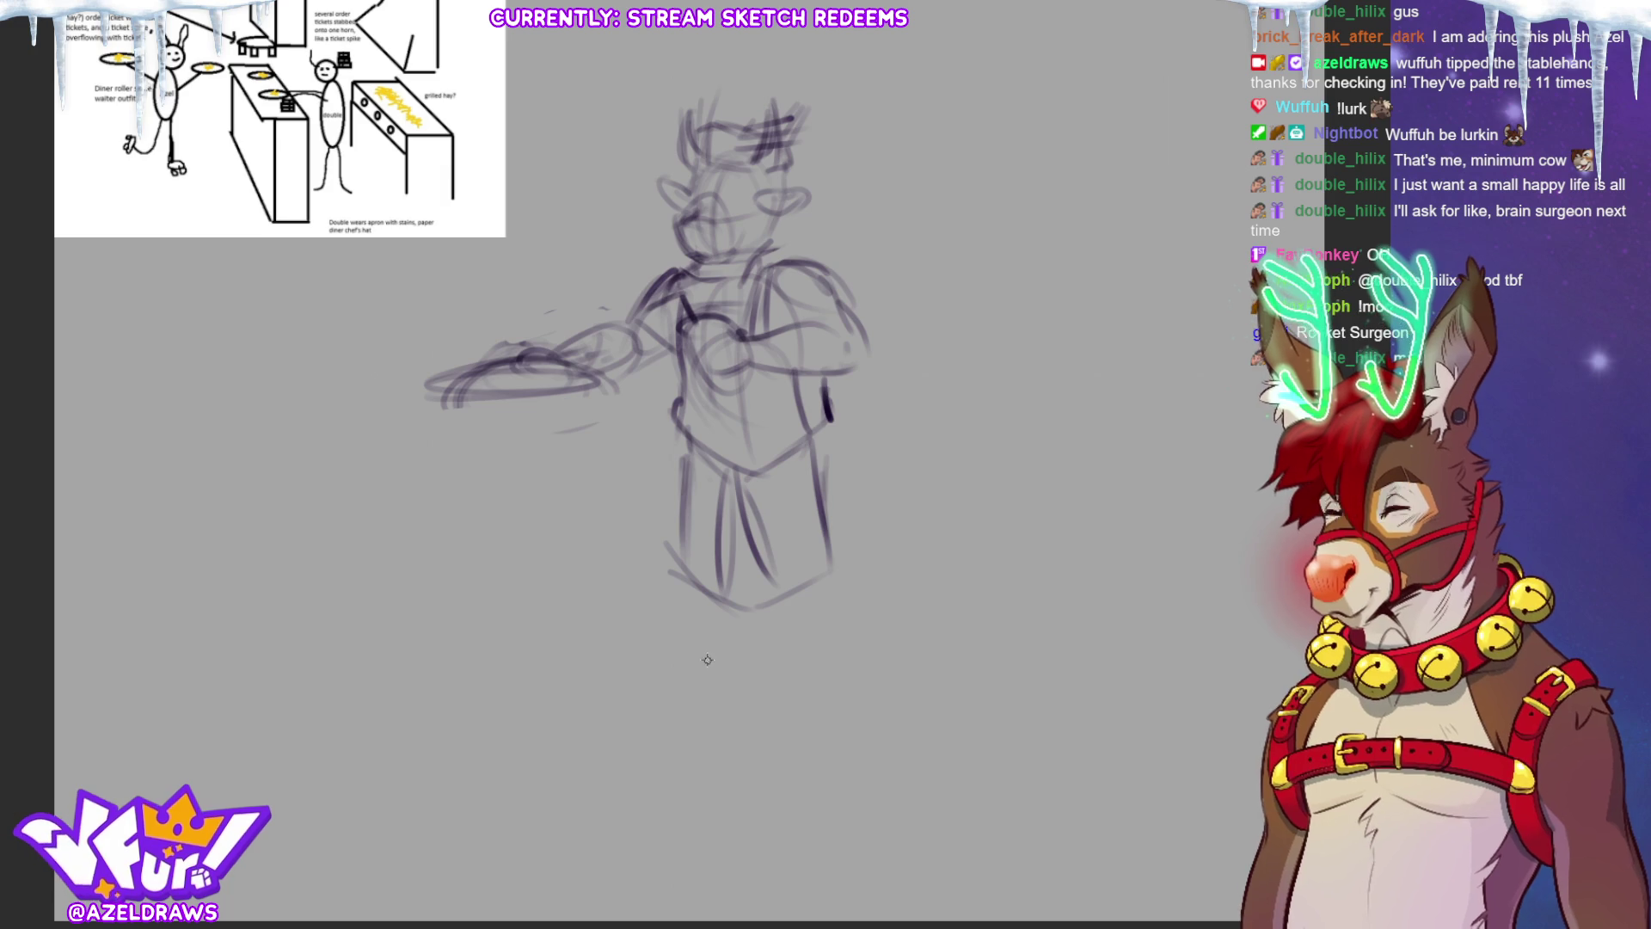
{"action": "left_click_drag", "start_coordinate": [825, 389], "coordinate": [836, 547]}
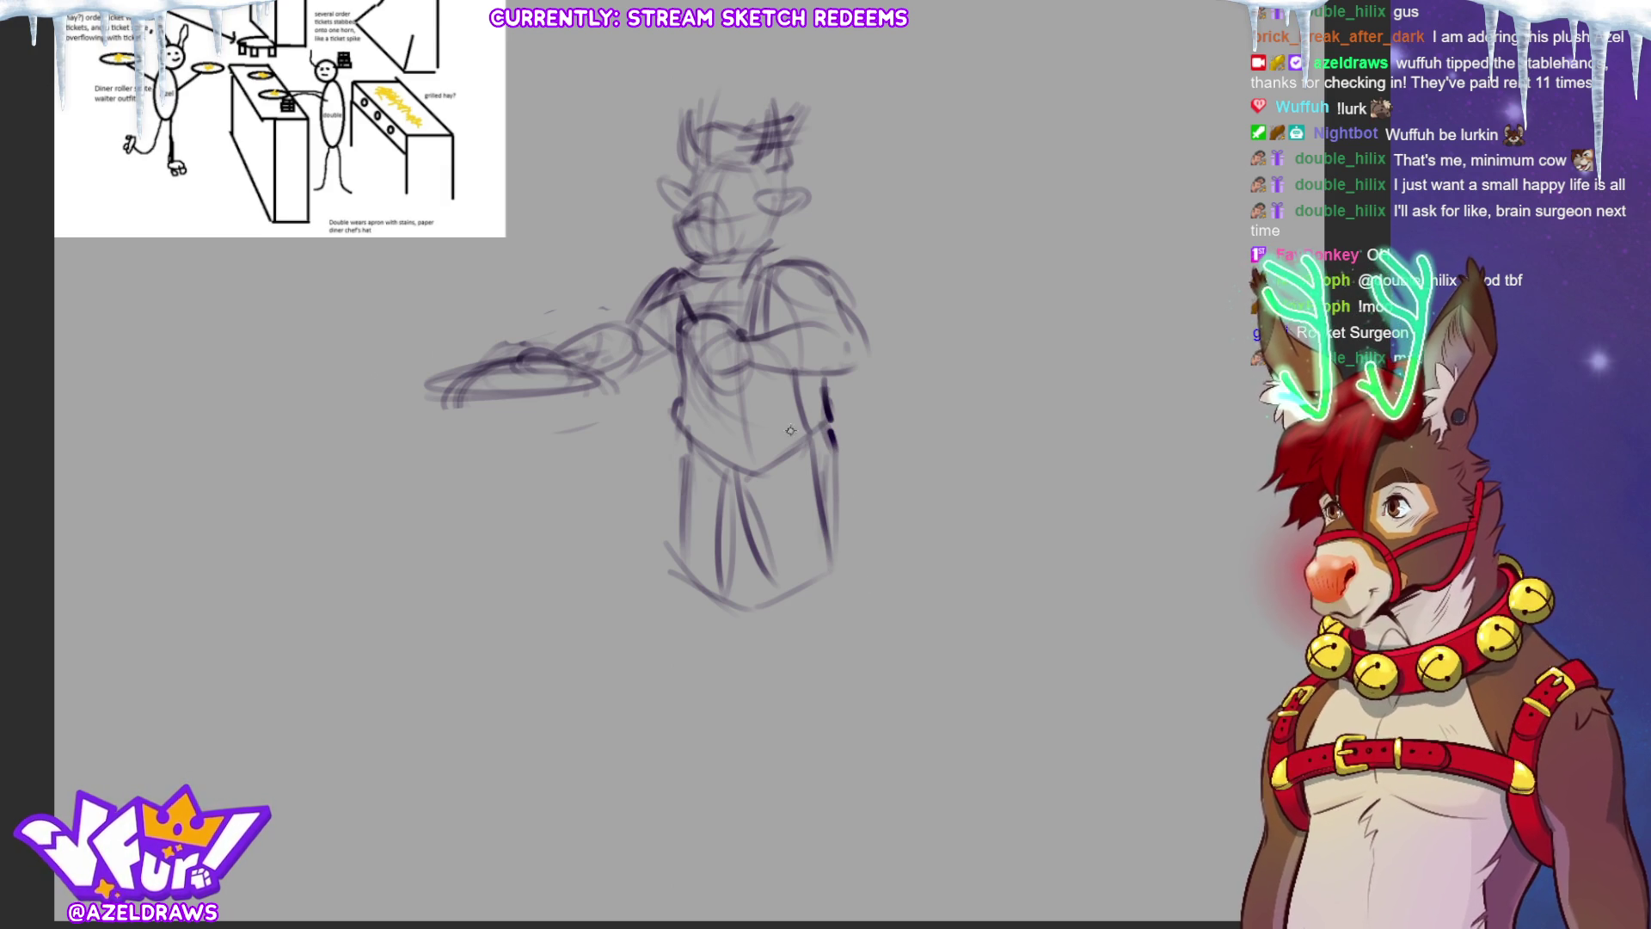
{"action": "mouse_move", "coordinate": [761, 474]}
{"action": "left_mouse_down"}
{"action": "mouse_move", "coordinate": [808, 612]}
{"action": "mouse_move", "coordinate": [781, 606]}
{"action": "left_mouse_up"}
{"action": "mouse_move", "coordinate": [679, 487]}
{"action": "left_mouse_down"}
{"action": "mouse_move", "coordinate": [664, 561]}
{"action": "mouse_move", "coordinate": [731, 612]}
{"action": "left_mouse_up"}
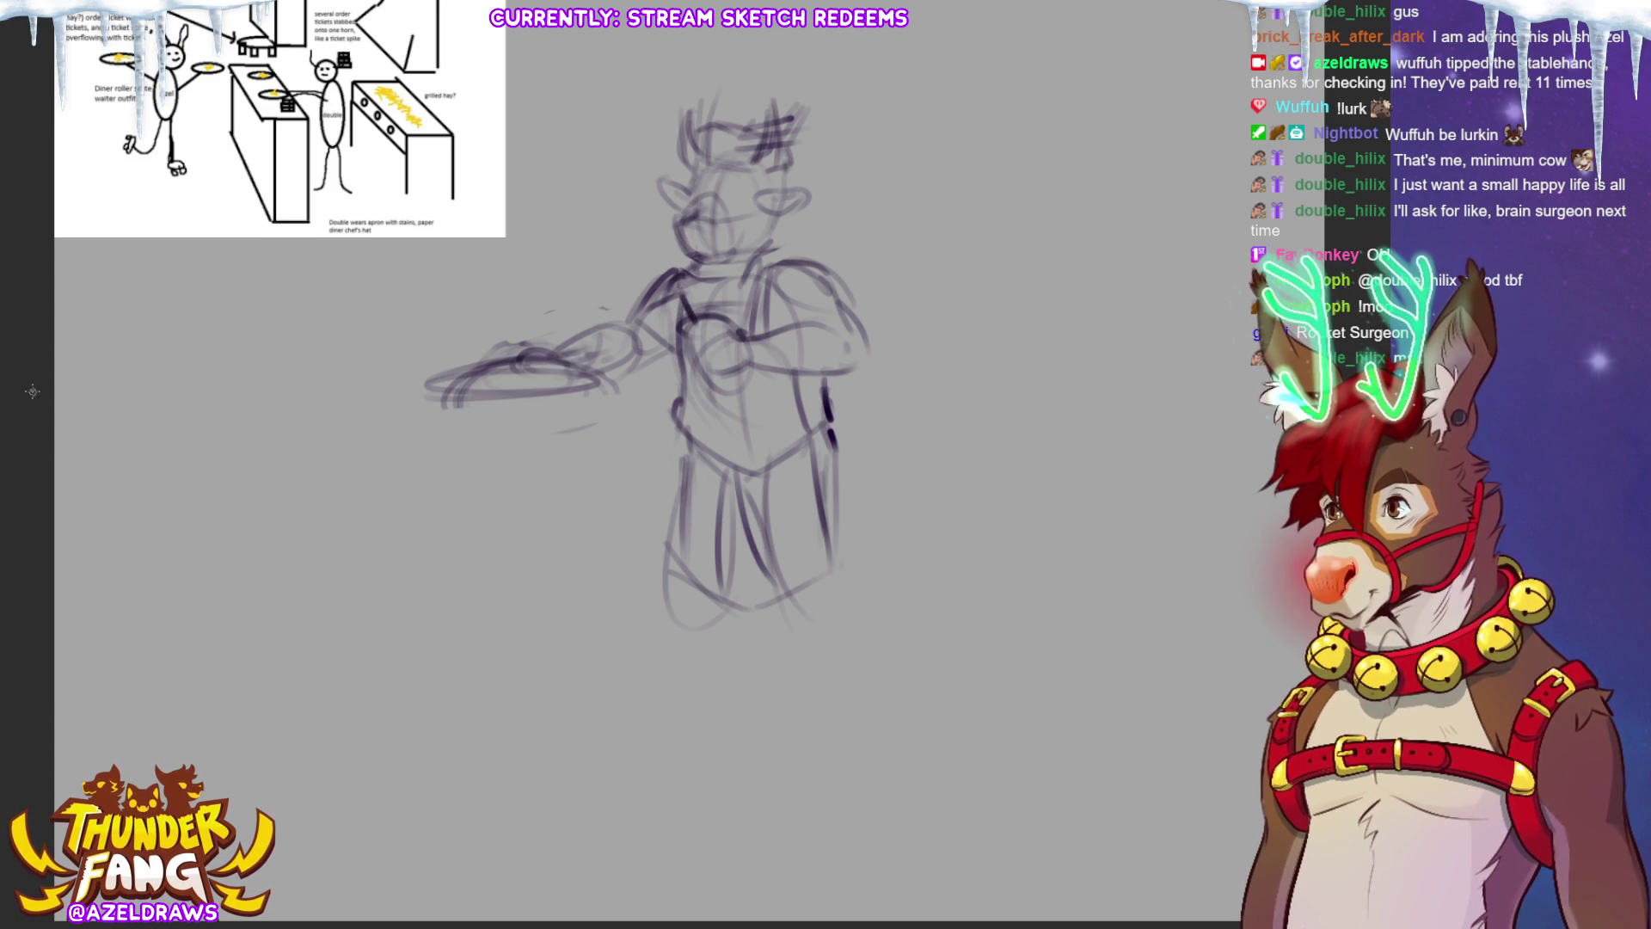
Step: Lasso the tray arm and plate, move them left and tilt them slightly clockwise
{"action": "mouse_move", "coordinate": [679, 344]}
{"action": "left_mouse_down"}
{"action": "mouse_move", "coordinate": [675, 258]}
{"action": "mouse_move", "coordinate": [378, 404]}
{"action": "mouse_move", "coordinate": [667, 378]}
{"action": "left_mouse_up"}
{"action": "left_click", "coordinate": [597, 473]}
{"action": "mouse_move", "coordinate": [456, 400]}
{"action": "left_mouse_down"}
{"action": "mouse_move", "coordinate": [421, 411]}
{"action": "mouse_move", "coordinate": [433, 404]}
{"action": "left_mouse_up"}
{"action": "left_click_drag", "start_coordinate": [475, 535], "coordinate": [459, 539]}
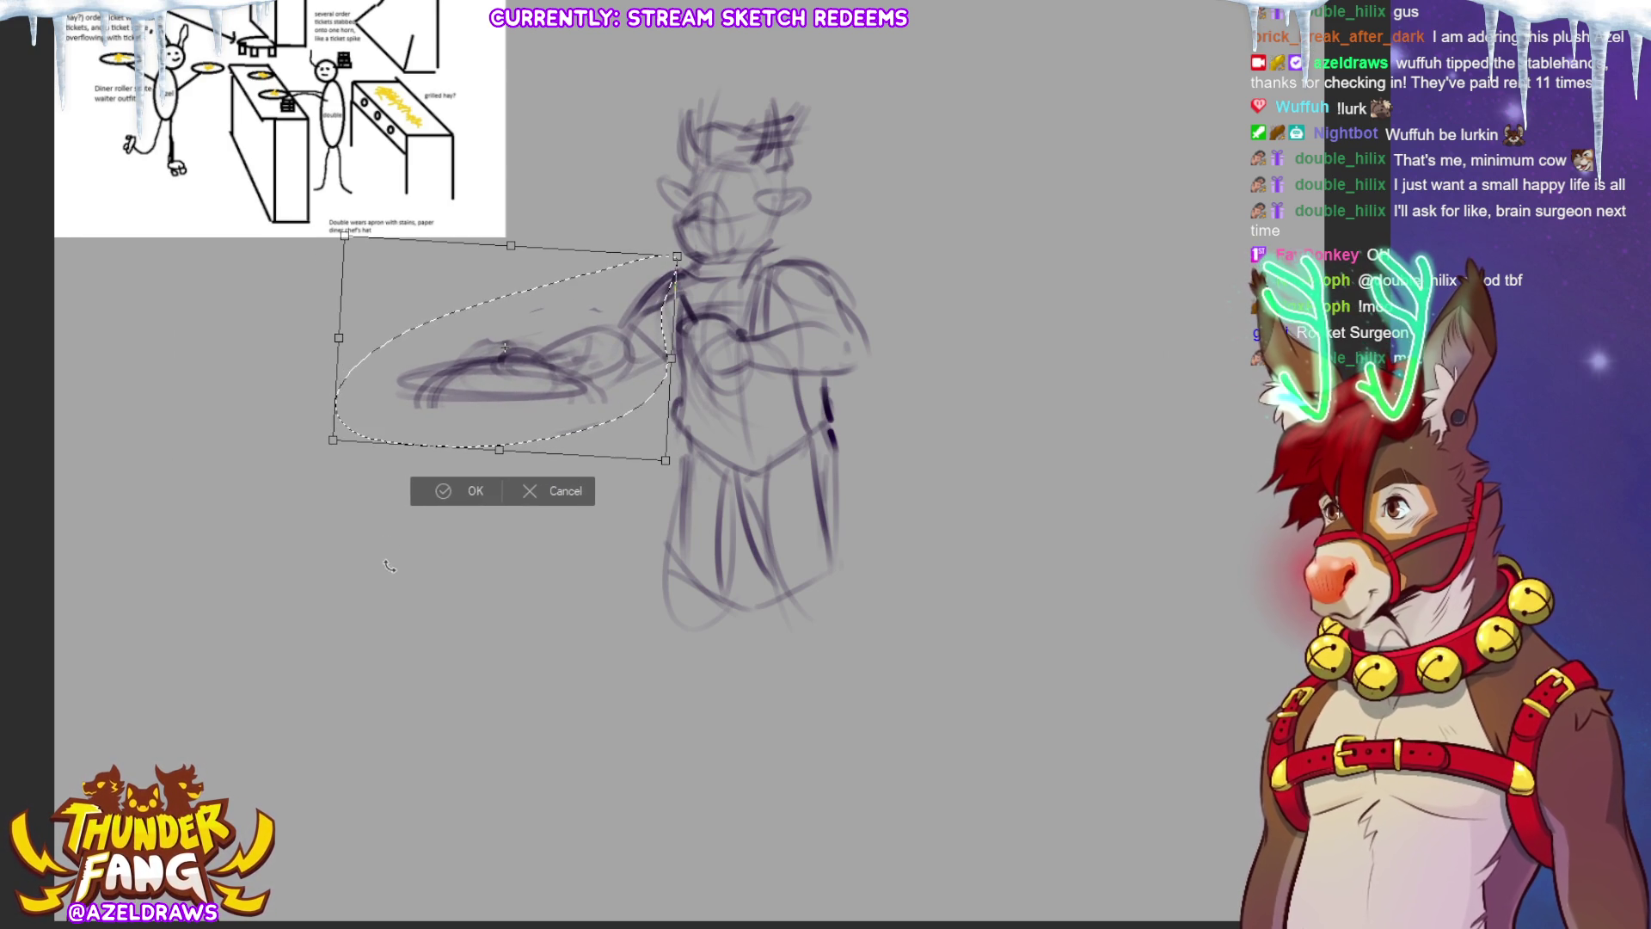
{"action": "left_click", "coordinate": [425, 490]}
Step: Deselect, then draw a belt line across the waist and the counter's front edge
{"action": "left_click", "coordinate": [336, 479]}
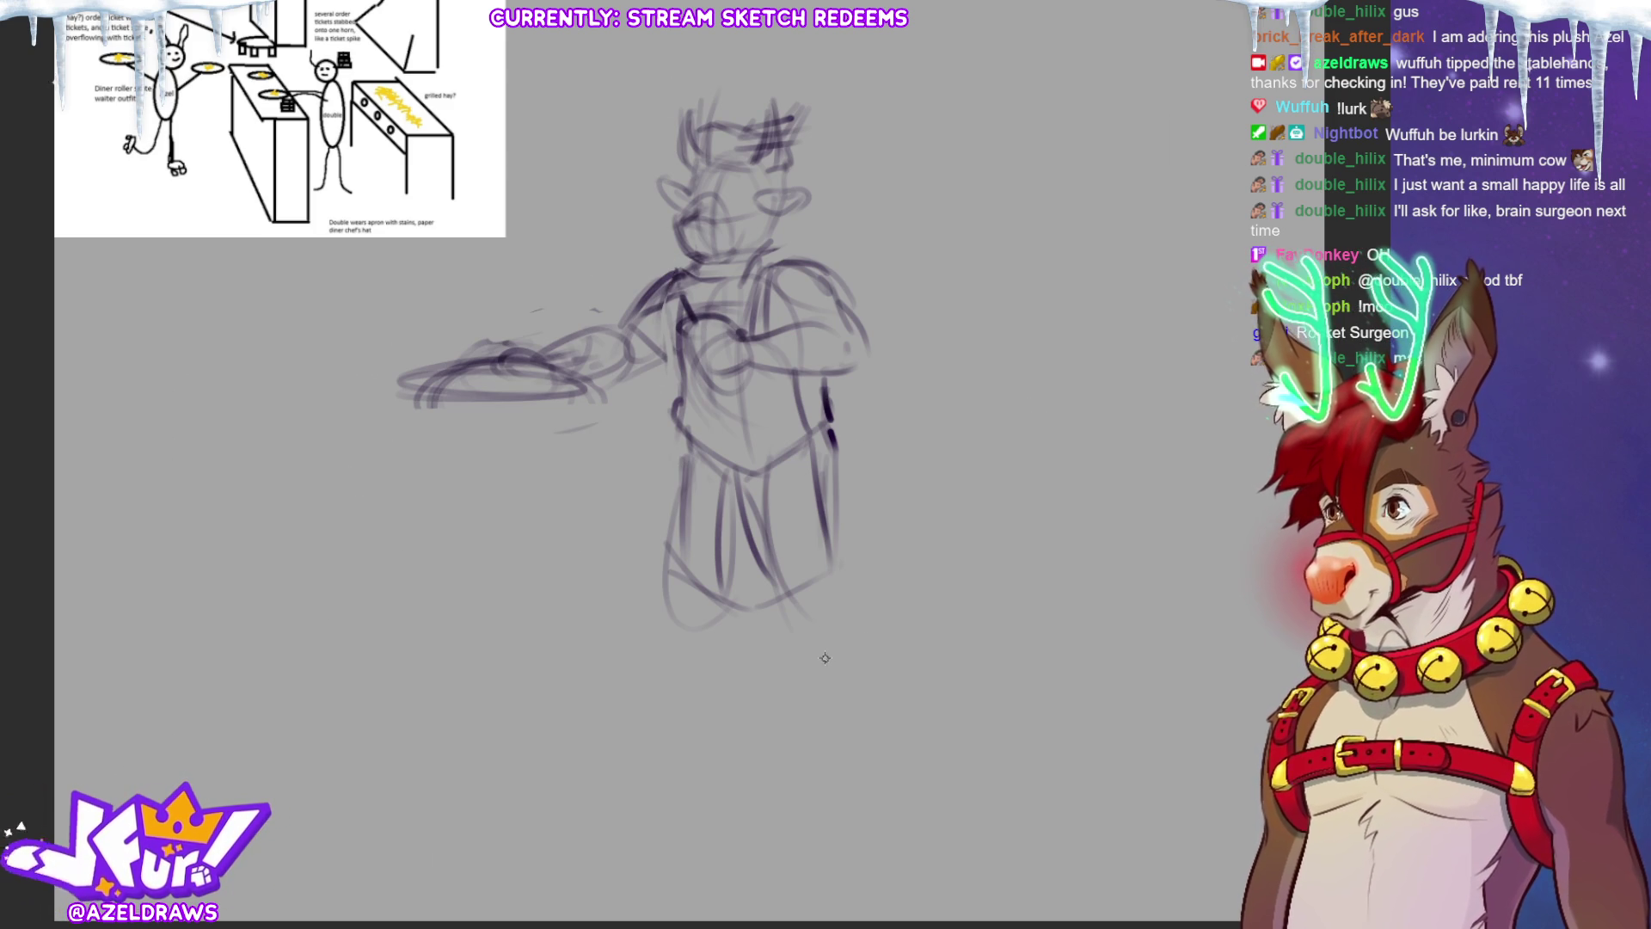
{"action": "left_click_drag", "start_coordinate": [692, 447], "coordinate": [827, 439]}
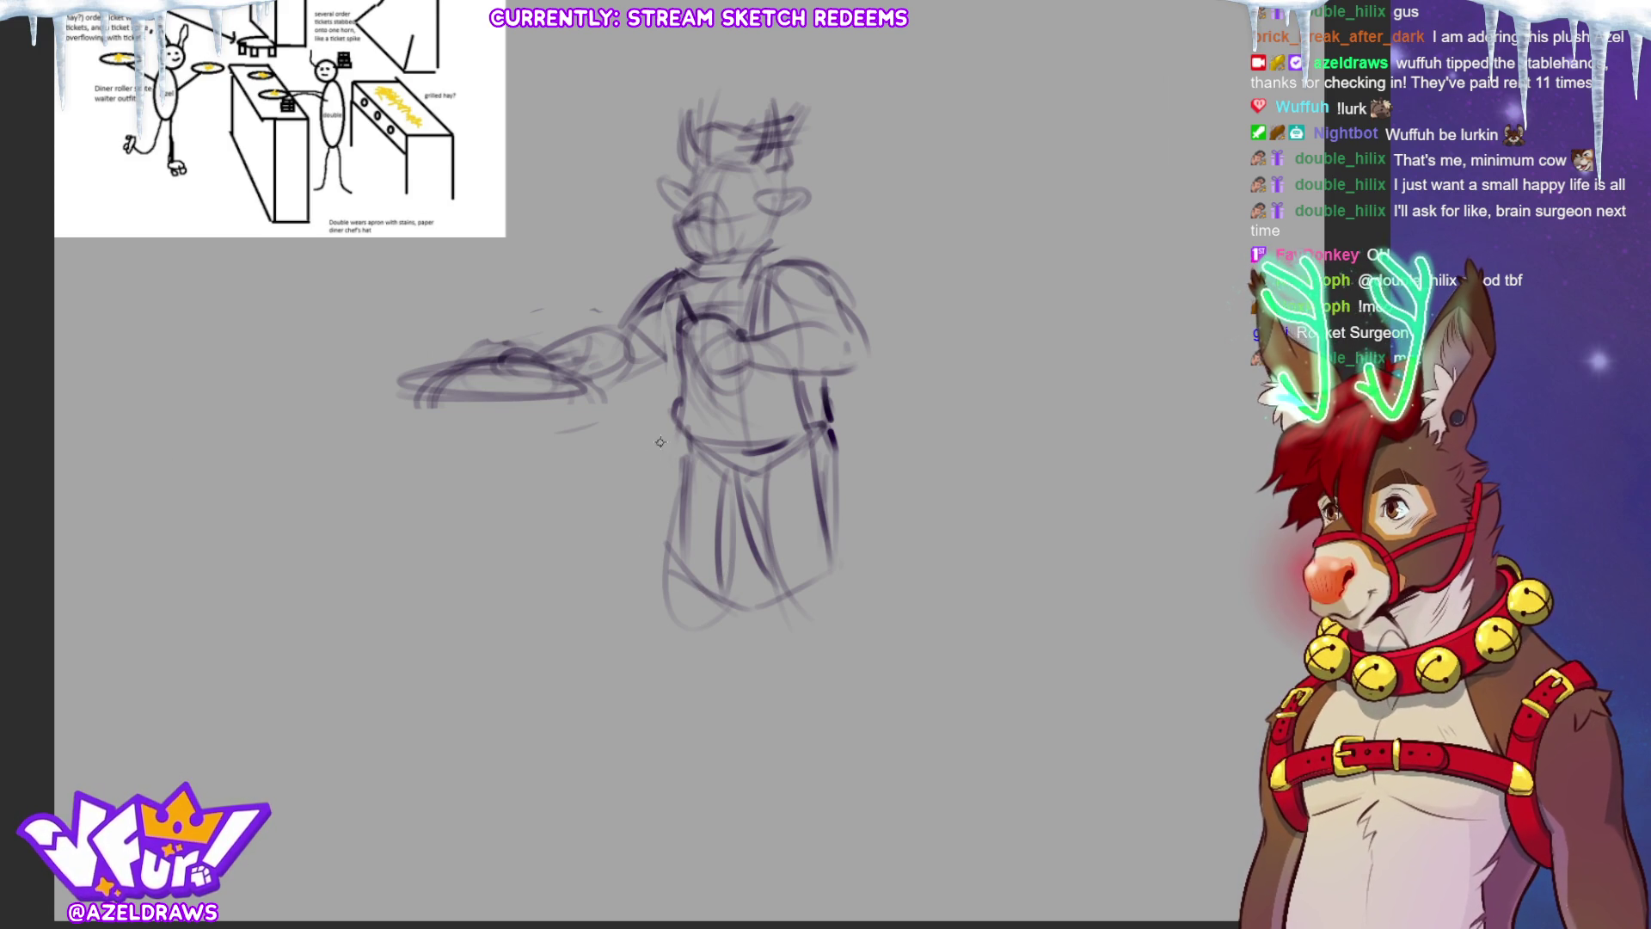
{"action": "left_click_drag", "start_coordinate": [382, 447], "coordinate": [675, 434]}
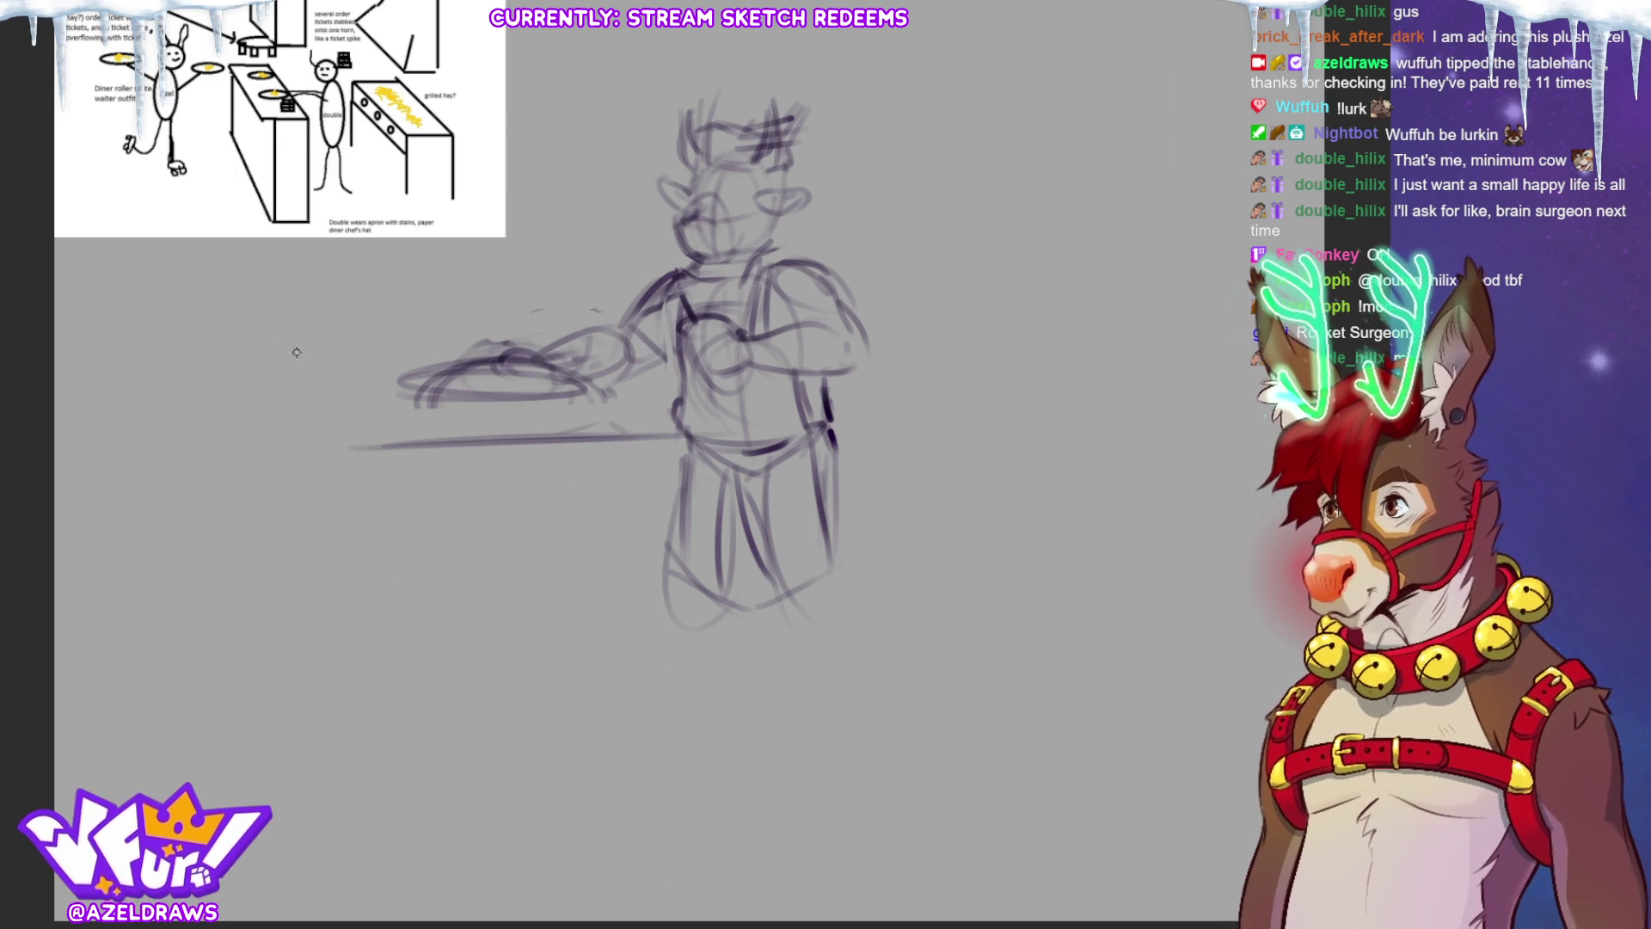
Step: Draw the counter's receding and far edges with supports dropping from its front
{"action": "left_click_drag", "start_coordinate": [286, 347], "coordinate": [679, 422]}
{"action": "left_click_drag", "start_coordinate": [216, 363], "coordinate": [369, 430]}
{"action": "mouse_move", "coordinate": [268, 355]}
{"action": "left_mouse_down"}
{"action": "mouse_move", "coordinate": [293, 351]}
{"action": "mouse_move", "coordinate": [258, 352]}
{"action": "left_mouse_up"}
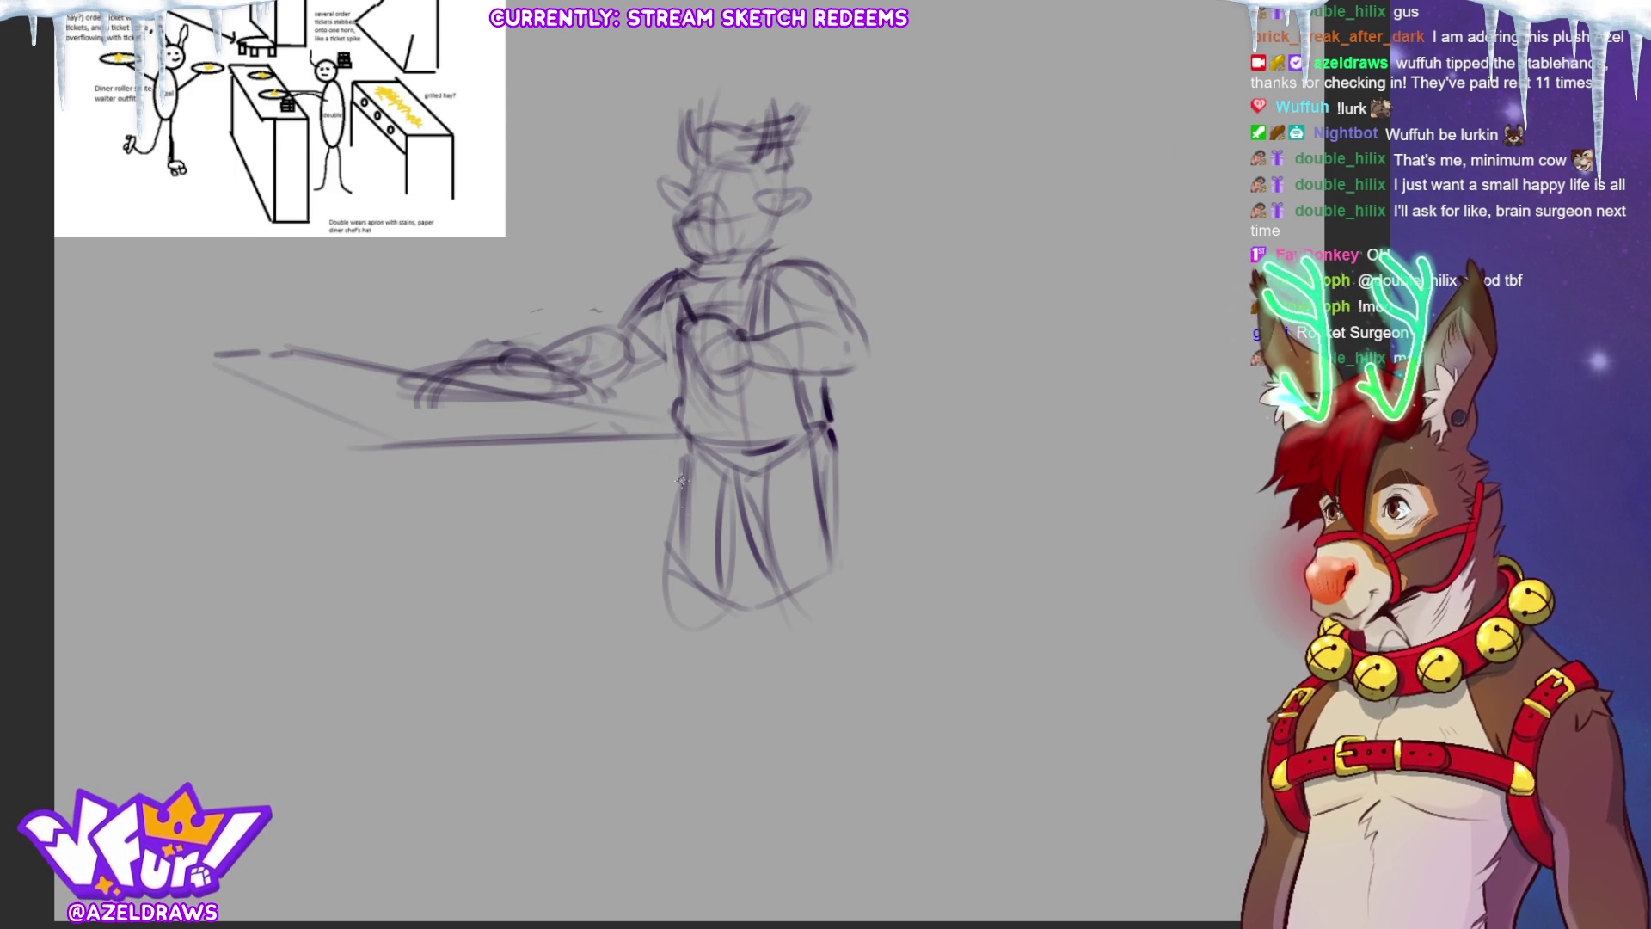
{"action": "left_click_drag", "start_coordinate": [651, 439], "coordinate": [664, 723]}
{"action": "left_click_drag", "start_coordinate": [473, 442], "coordinate": [485, 825]}
{"action": "left_click_drag", "start_coordinate": [389, 449], "coordinate": [446, 446]}
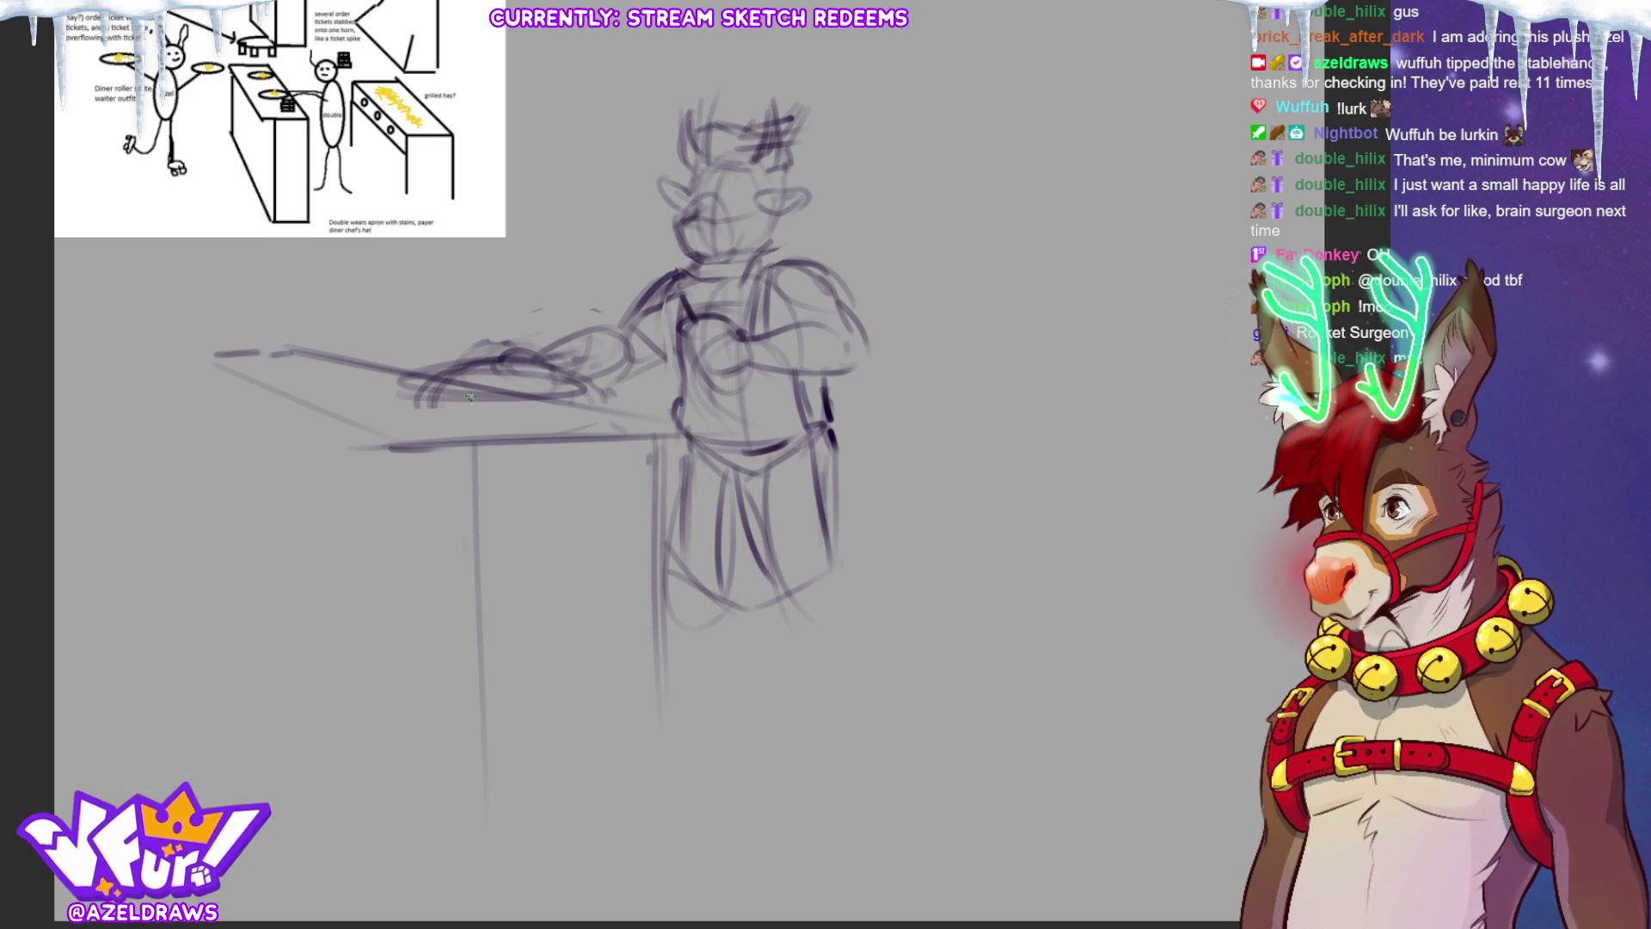
Step: Rough in several plate ellipses on top of the counter
{"action": "mouse_move", "coordinate": [277, 372]}
{"action": "left_mouse_down"}
{"action": "mouse_move", "coordinate": [309, 384]}
{"action": "mouse_move", "coordinate": [286, 374]}
{"action": "left_mouse_up"}
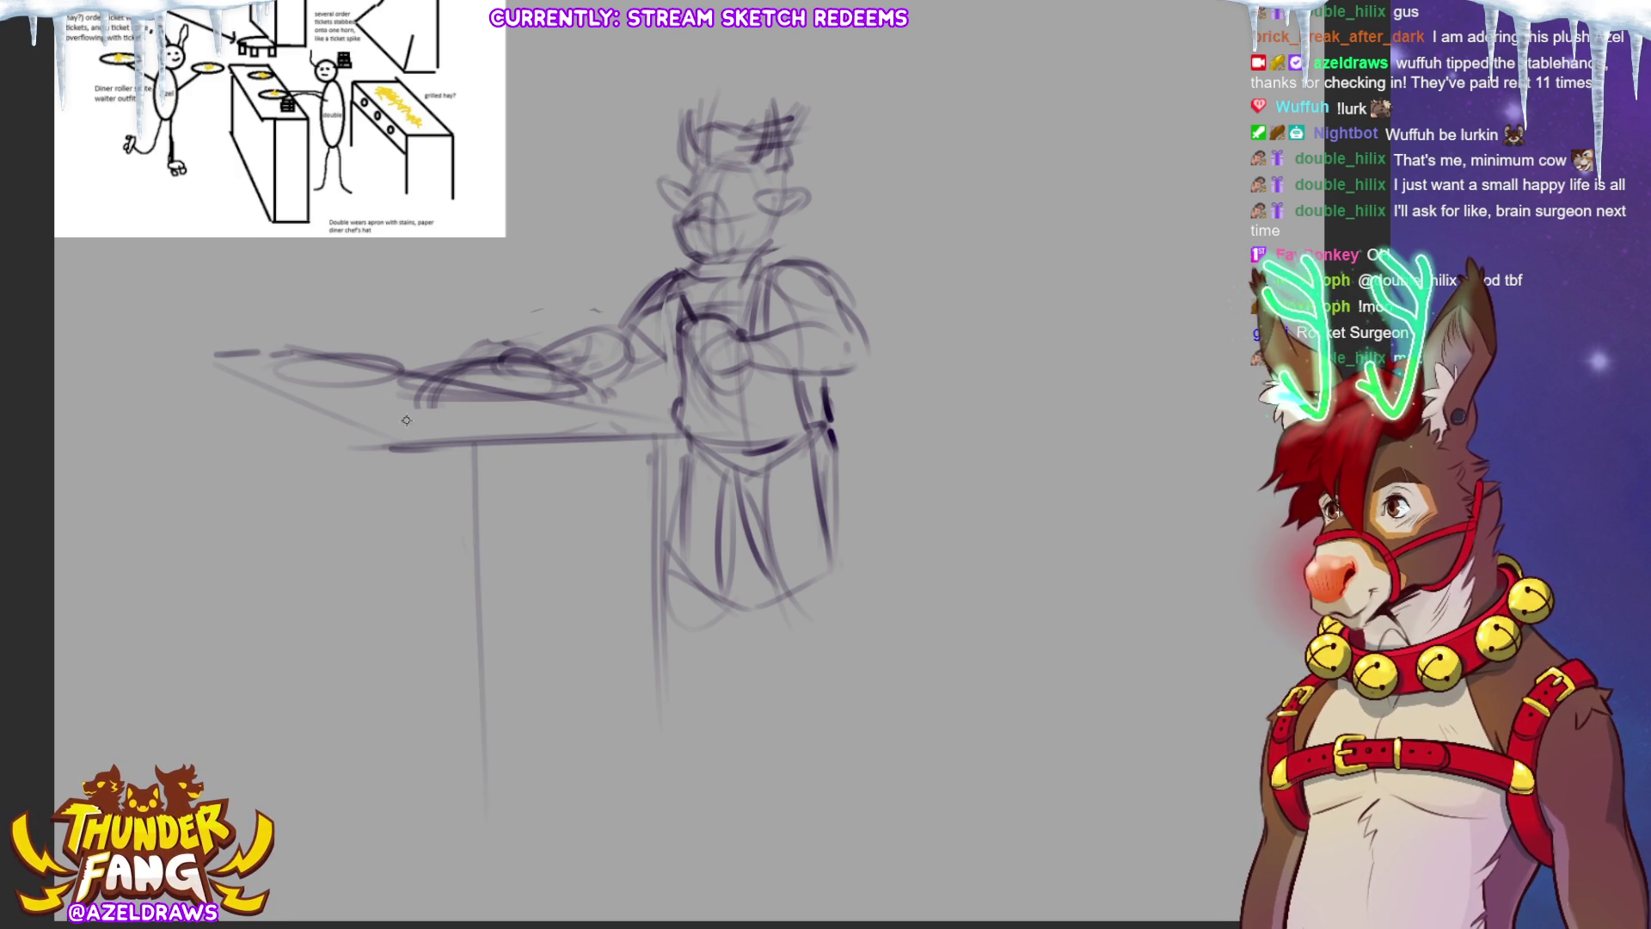
{"action": "mouse_move", "coordinate": [418, 383]}
{"action": "left_mouse_down"}
{"action": "mouse_move", "coordinate": [301, 398]}
{"action": "mouse_move", "coordinate": [344, 366]}
{"action": "mouse_move", "coordinate": [275, 377]}
{"action": "mouse_move", "coordinate": [388, 394]}
{"action": "left_mouse_up"}
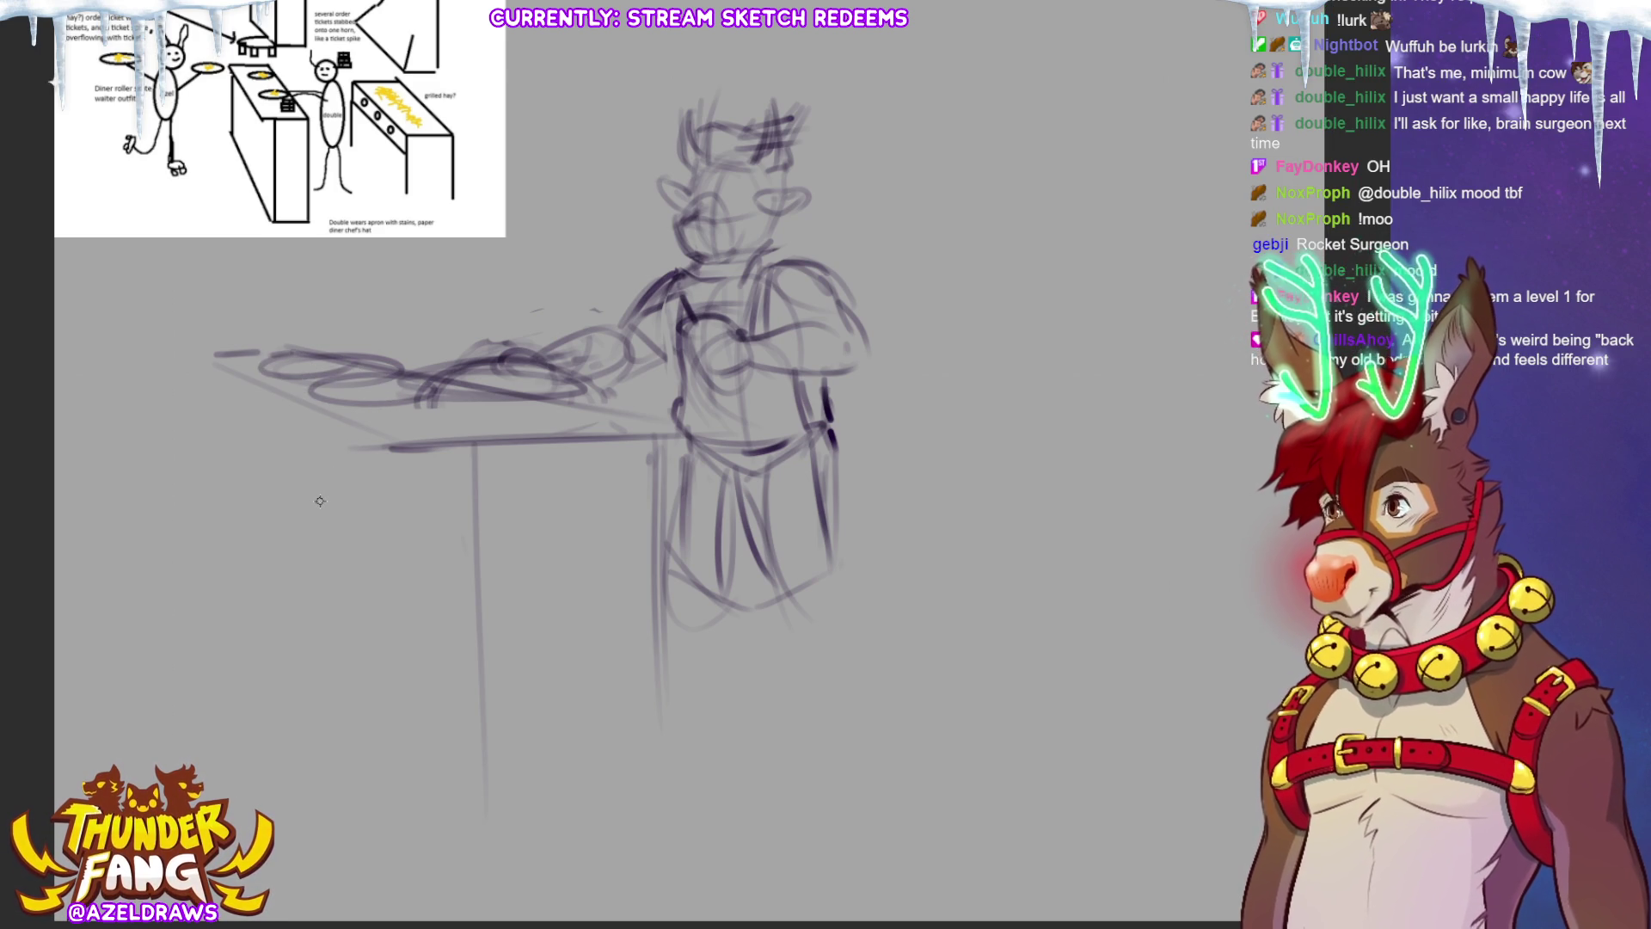
{"action": "mouse_move", "coordinate": [331, 351]}
{"action": "left_mouse_down"}
{"action": "mouse_move", "coordinate": [279, 385]}
{"action": "mouse_move", "coordinate": [448, 396]}
{"action": "left_mouse_up"}
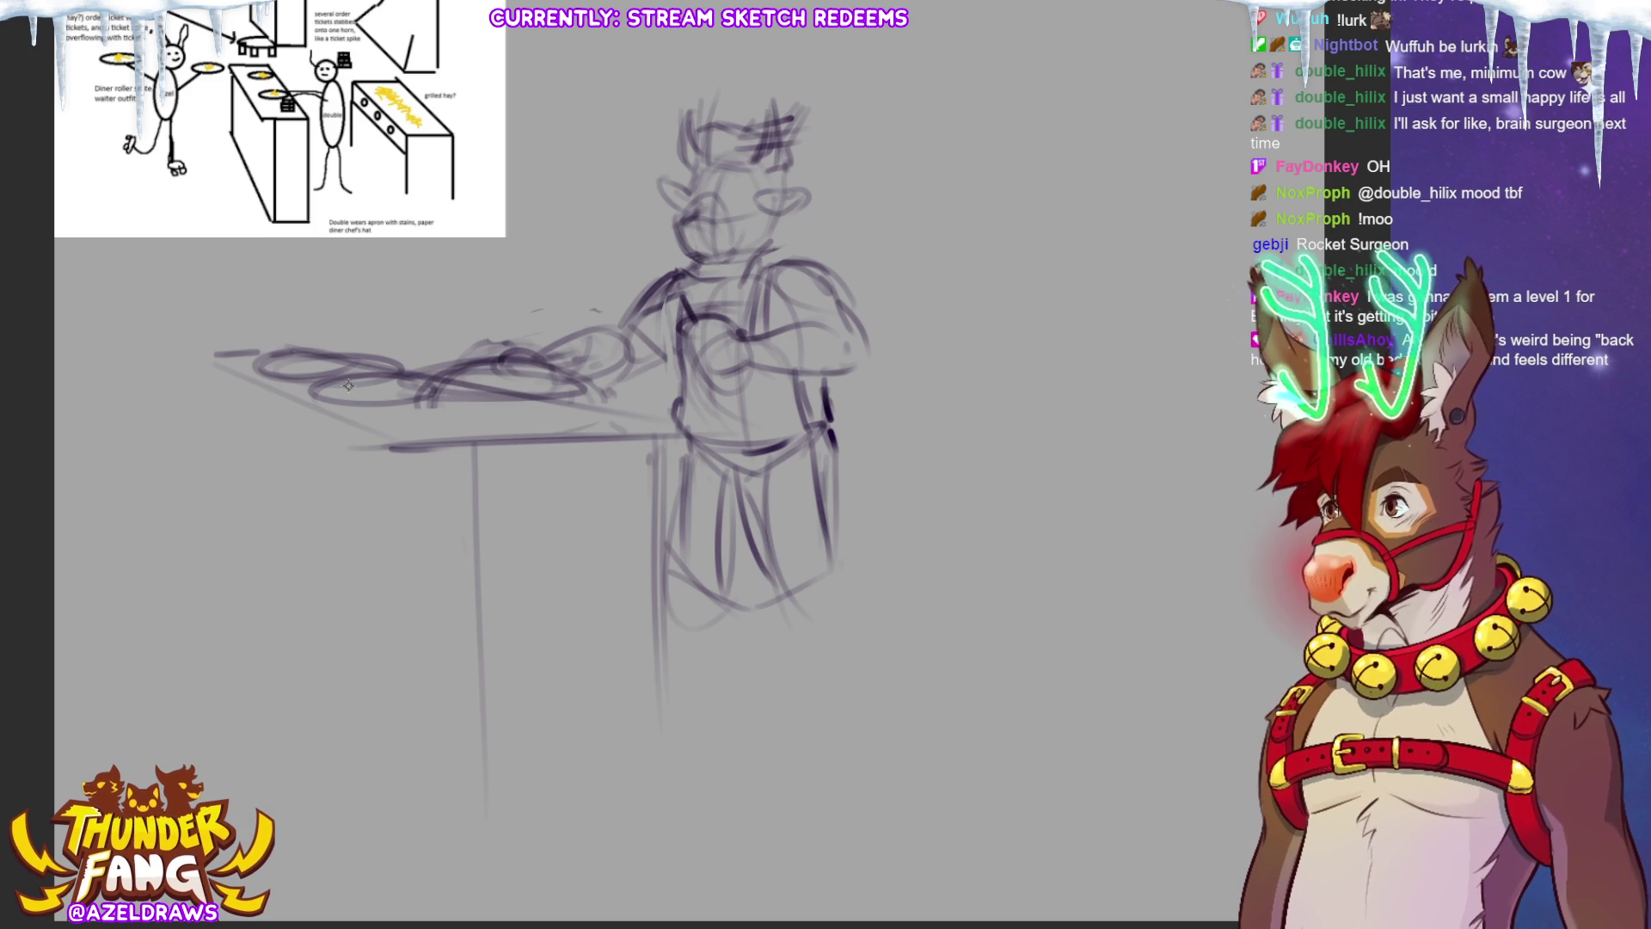
{"action": "mouse_move", "coordinate": [330, 384]}
{"action": "left_mouse_down"}
{"action": "mouse_move", "coordinate": [400, 389]}
{"action": "mouse_move", "coordinate": [302, 344]}
{"action": "mouse_move", "coordinate": [273, 372]}
{"action": "mouse_move", "coordinate": [559, 394]}
{"action": "mouse_move", "coordinate": [451, 382]}
{"action": "left_mouse_up"}
Step: Draw the left, middle and right vertical legs under the counter
{"action": "left_click_drag", "start_coordinate": [247, 380], "coordinate": [246, 683]}
{"action": "left_click_drag", "start_coordinate": [247, 554], "coordinate": [248, 628]}
{"action": "left_click_drag", "start_coordinate": [247, 442], "coordinate": [246, 653]}
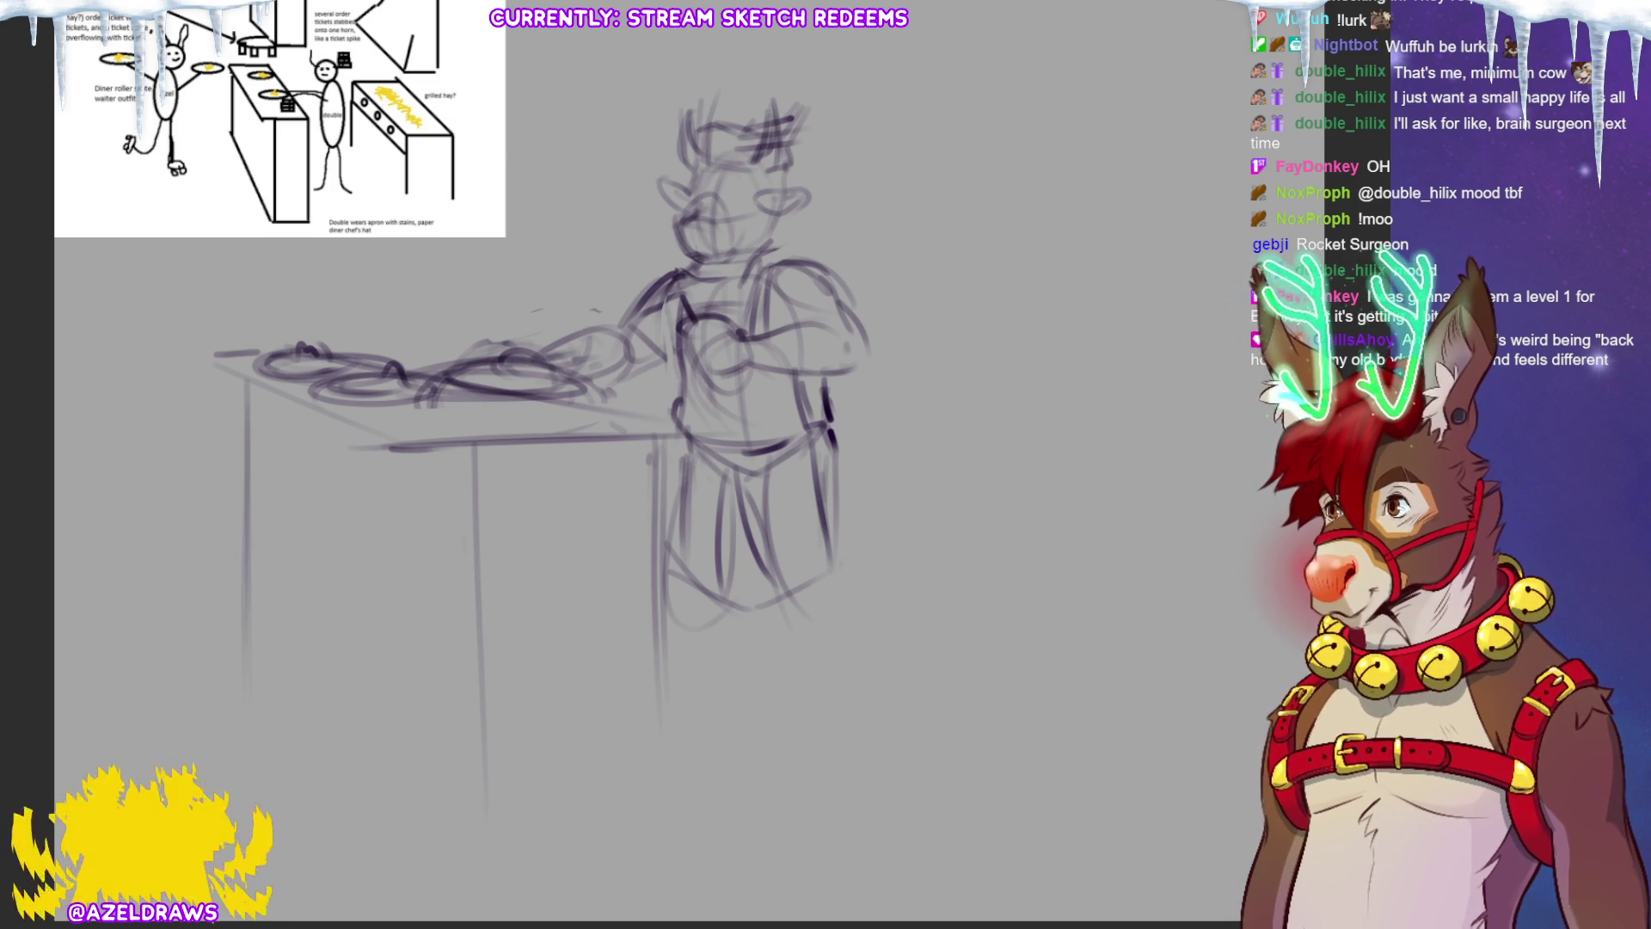
{"action": "left_click_drag", "start_coordinate": [469, 444], "coordinate": [469, 740]}
{"action": "left_click_drag", "start_coordinate": [650, 456], "coordinate": [649, 739]}
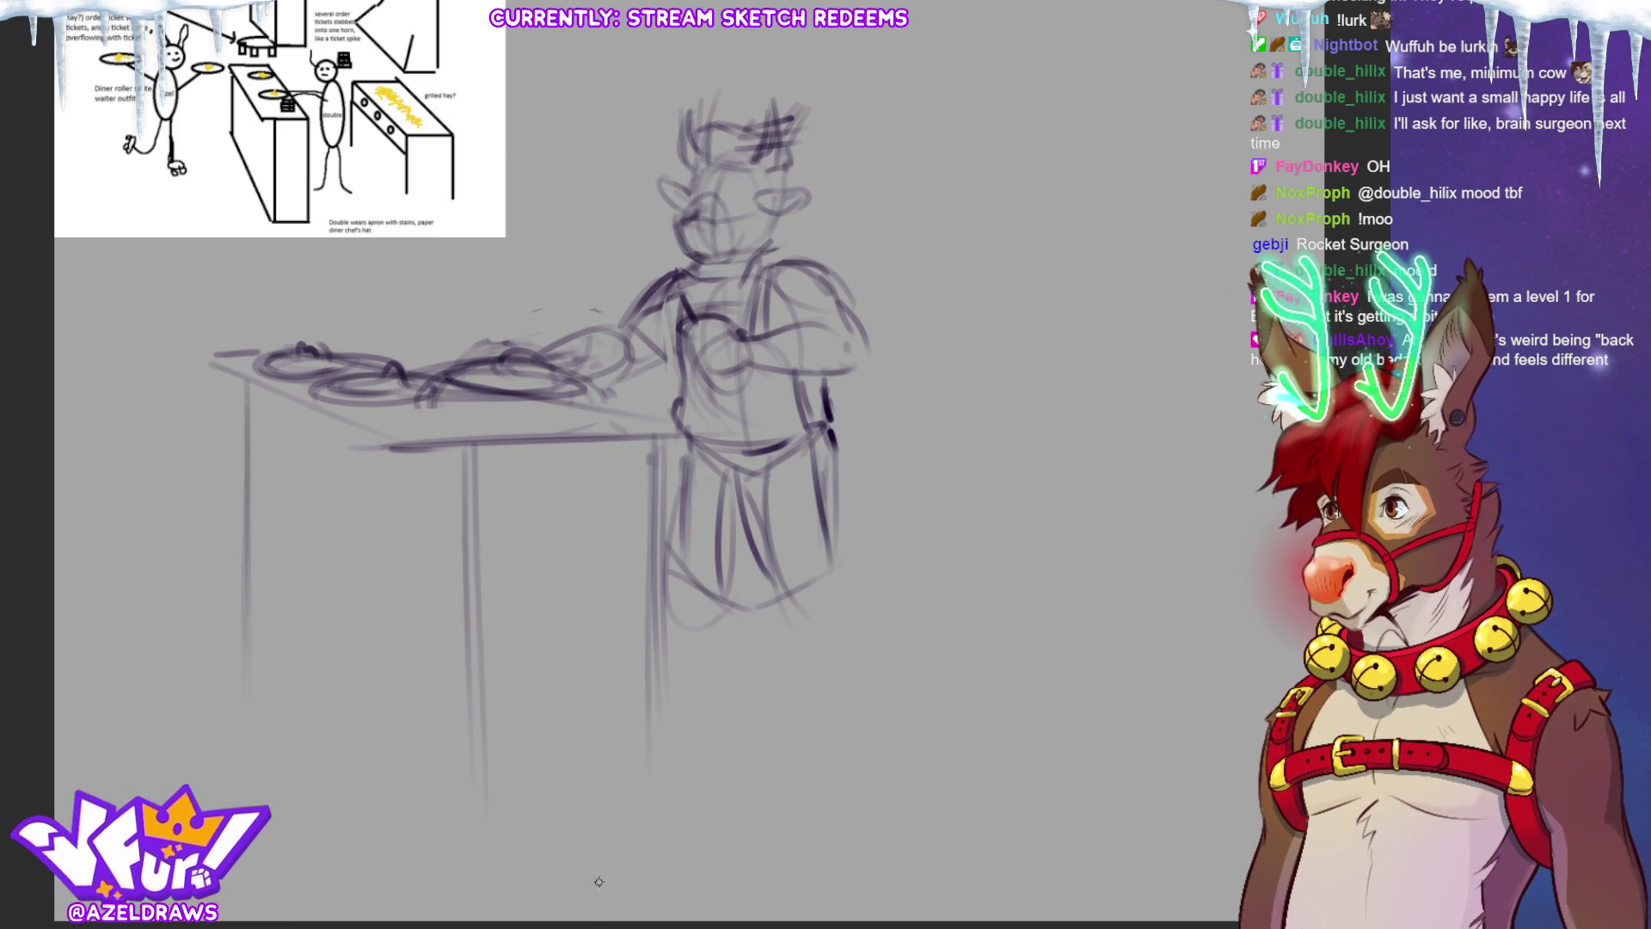
Step: Shift the whole sketch to the right with Ctrl+T and confirm
{"action": "key", "text": "ctrl+t"}
{"action": "mouse_move", "coordinate": [643, 594]}
{"action": "left_mouse_down"}
{"action": "mouse_move", "coordinate": [902, 632]}
{"action": "mouse_move", "coordinate": [910, 617]}
{"action": "left_mouse_up"}
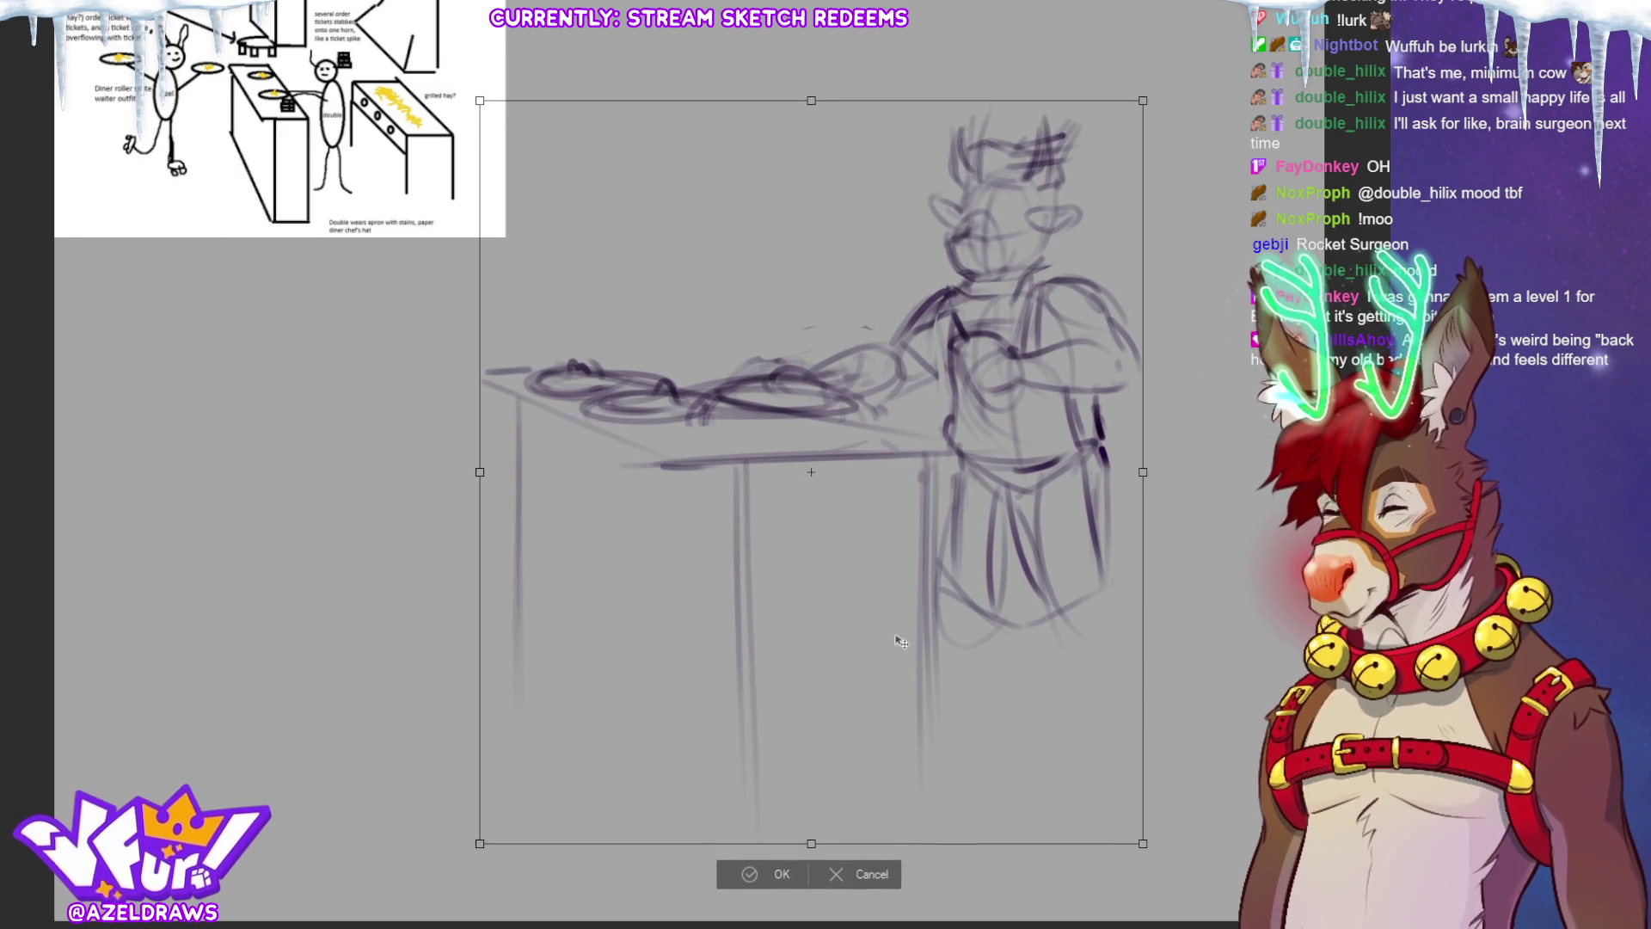
{"action": "left_click", "coordinate": [757, 868]}
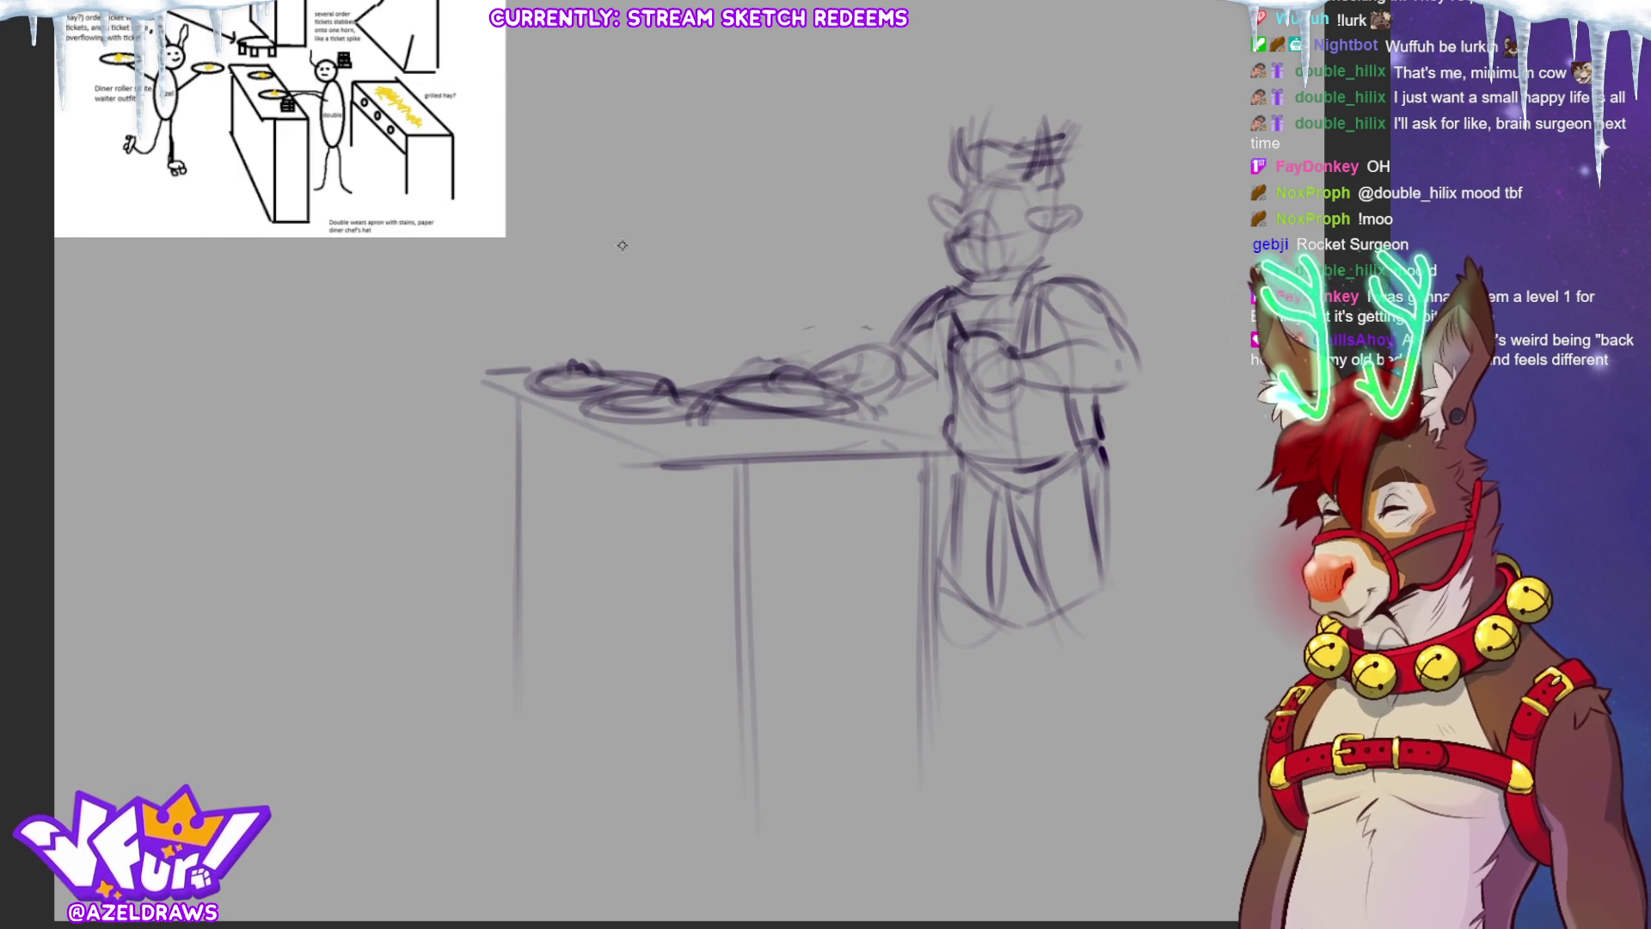
Step: Draw a long shelf line above the counter, redoing it once, plus upright posts
{"action": "left_click_drag", "start_coordinate": [537, 169], "coordinate": [868, 103]}
{"action": "key", "text": "ctrl+z"}
{"action": "left_click_drag", "start_coordinate": [556, 223], "coordinate": [804, 200]}
{"action": "mouse_move", "coordinate": [937, 10]}
{"action": "left_mouse_down"}
{"action": "mouse_move", "coordinate": [941, 249]}
{"action": "mouse_move", "coordinate": [920, 129]}
{"action": "left_mouse_up"}
{"action": "mouse_move", "coordinate": [782, 30]}
{"action": "left_mouse_down"}
{"action": "mouse_move", "coordinate": [785, 176]}
{"action": "mouse_move", "coordinate": [783, 148]}
{"action": "mouse_move", "coordinate": [899, 200]}
{"action": "left_mouse_up"}
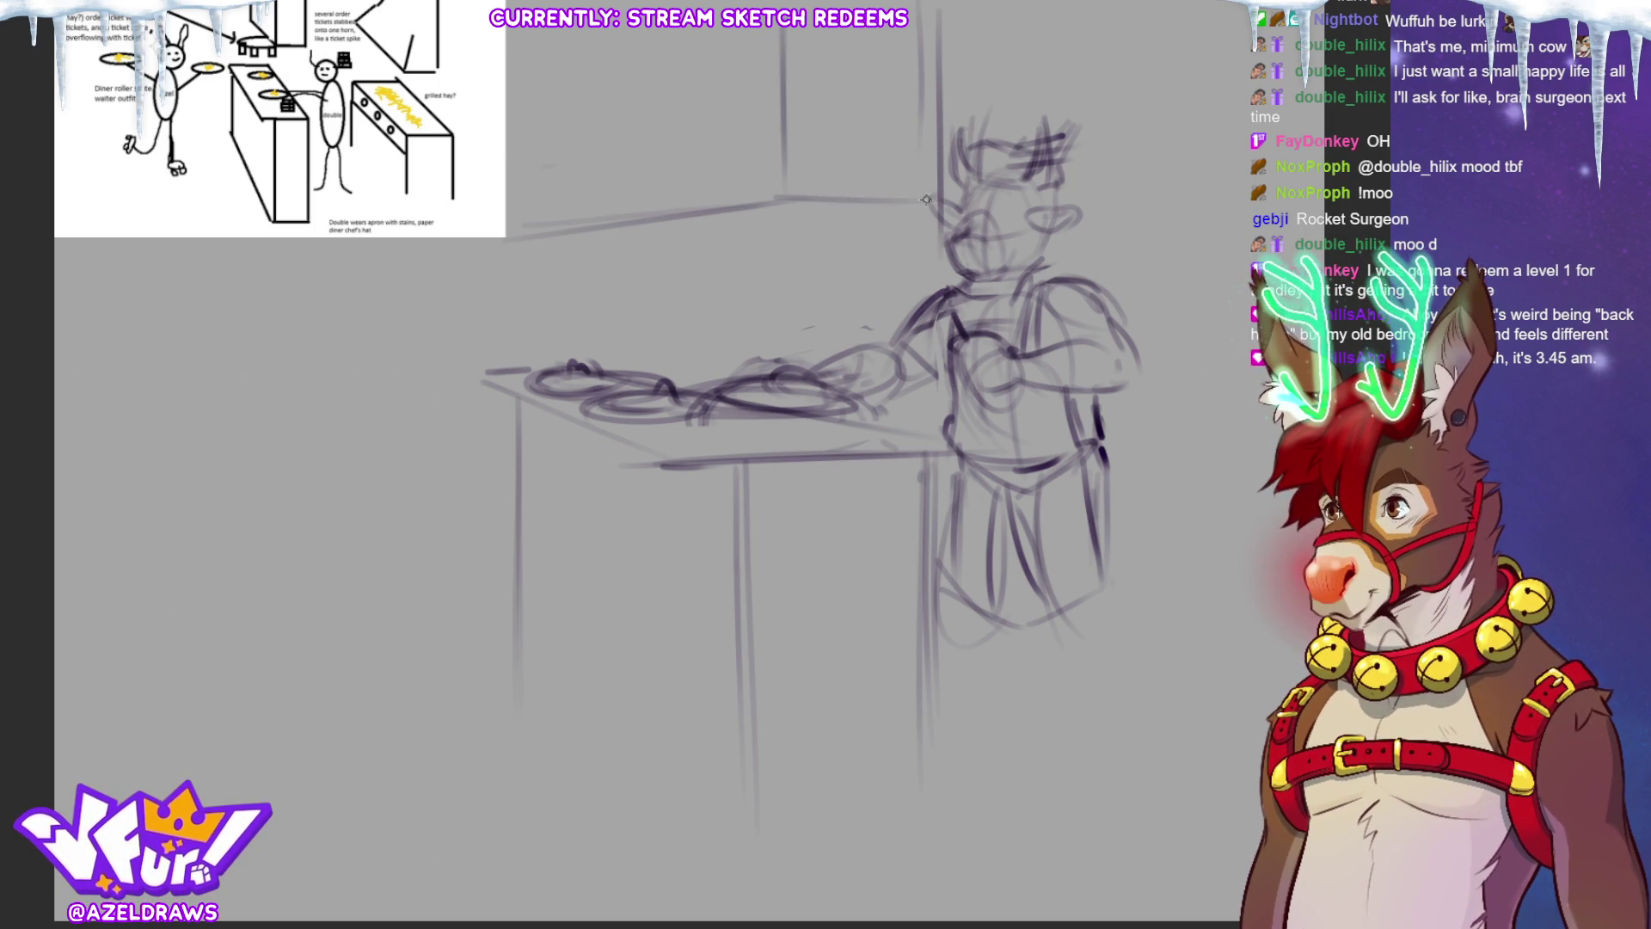
Step: Darken and extend the counter top edge and add a post at its left end
{"action": "left_click_drag", "start_coordinate": [617, 248], "coordinate": [864, 210]}
{"action": "left_click_drag", "start_coordinate": [596, 241], "coordinate": [927, 209]}
{"action": "left_click_drag", "start_coordinate": [514, 245], "coordinate": [599, 249]}
{"action": "left_click_drag", "start_coordinate": [514, 214], "coordinate": [503, 31]}
{"action": "left_click_drag", "start_coordinate": [506, 124], "coordinate": [511, 235]}
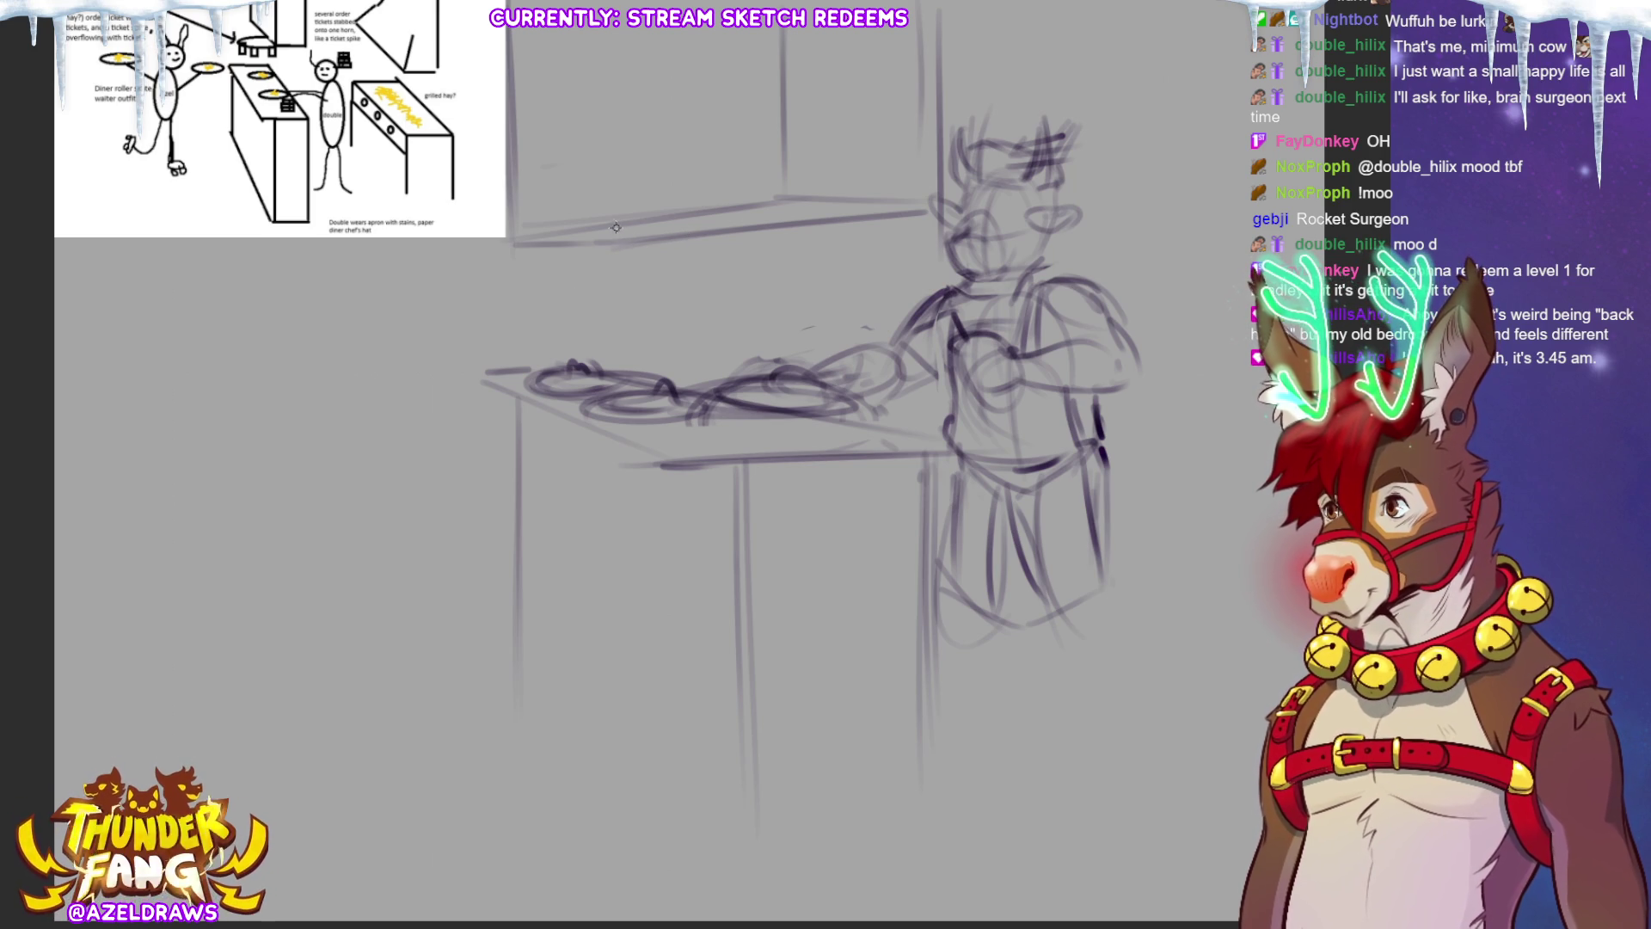
Step: Sketch a ticket rail under the shelf with a row of hanging order tickets
{"action": "mouse_move", "coordinate": [640, 244]}
{"action": "left_mouse_down"}
{"action": "mouse_move", "coordinate": [481, 263]}
{"action": "mouse_move", "coordinate": [679, 269]}
{"action": "left_mouse_up"}
{"action": "left_click_drag", "start_coordinate": [500, 270], "coordinate": [501, 304]}
{"action": "left_click_drag", "start_coordinate": [524, 253], "coordinate": [525, 303]}
{"action": "mouse_move", "coordinate": [582, 242]}
{"action": "left_mouse_down"}
{"action": "mouse_move", "coordinate": [582, 302]}
{"action": "mouse_move", "coordinate": [611, 301]}
{"action": "left_mouse_up"}
{"action": "left_click_drag", "start_coordinate": [652, 240], "coordinate": [652, 295]}
{"action": "mouse_move", "coordinate": [650, 258]}
{"action": "left_mouse_down"}
{"action": "mouse_move", "coordinate": [685, 253]}
{"action": "mouse_move", "coordinate": [681, 288]}
{"action": "left_mouse_up"}
{"action": "left_click_drag", "start_coordinate": [659, 292], "coordinate": [662, 299]}
{"action": "left_click_drag", "start_coordinate": [547, 267], "coordinate": [548, 298]}
{"action": "left_click_drag", "start_coordinate": [567, 267], "coordinate": [565, 299]}
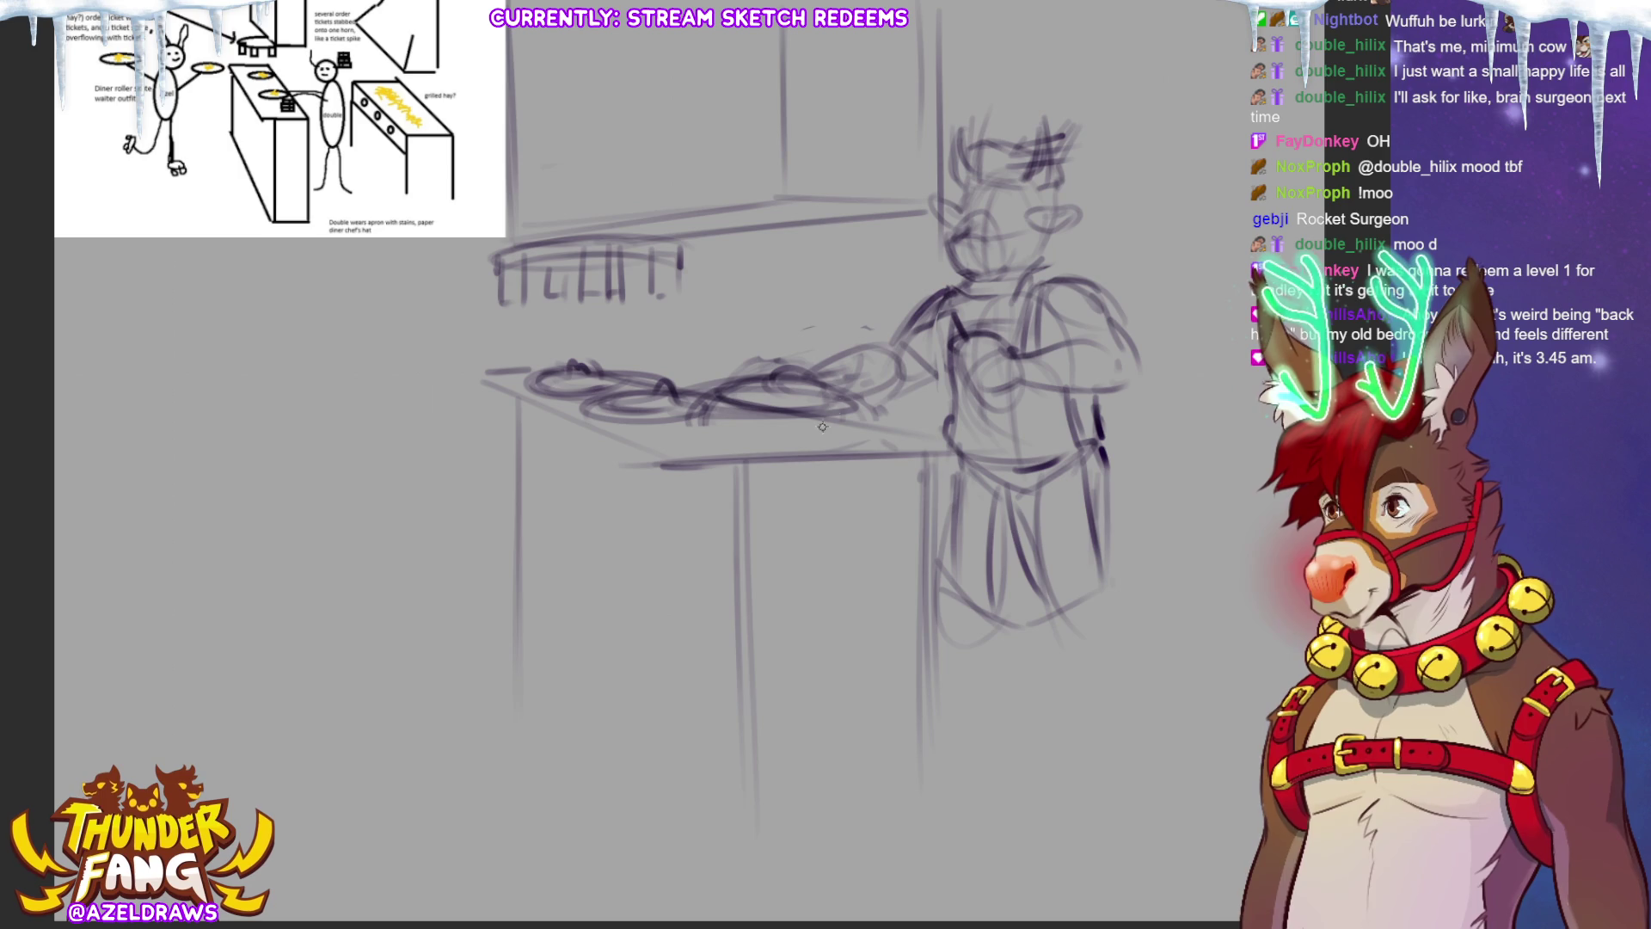
Step: Draw a ticket spike on the counter with order tickets stacked on it
{"action": "left_click_drag", "start_coordinate": [830, 440], "coordinate": [894, 438]}
{"action": "mouse_move", "coordinate": [857, 379]}
{"action": "left_mouse_down"}
{"action": "mouse_move", "coordinate": [858, 430]}
{"action": "mouse_move", "coordinate": [889, 418]}
{"action": "left_mouse_up"}
{"action": "left_click_drag", "start_coordinate": [836, 411], "coordinate": [887, 397]}
{"action": "left_click_drag", "start_coordinate": [846, 392], "coordinate": [872, 389]}
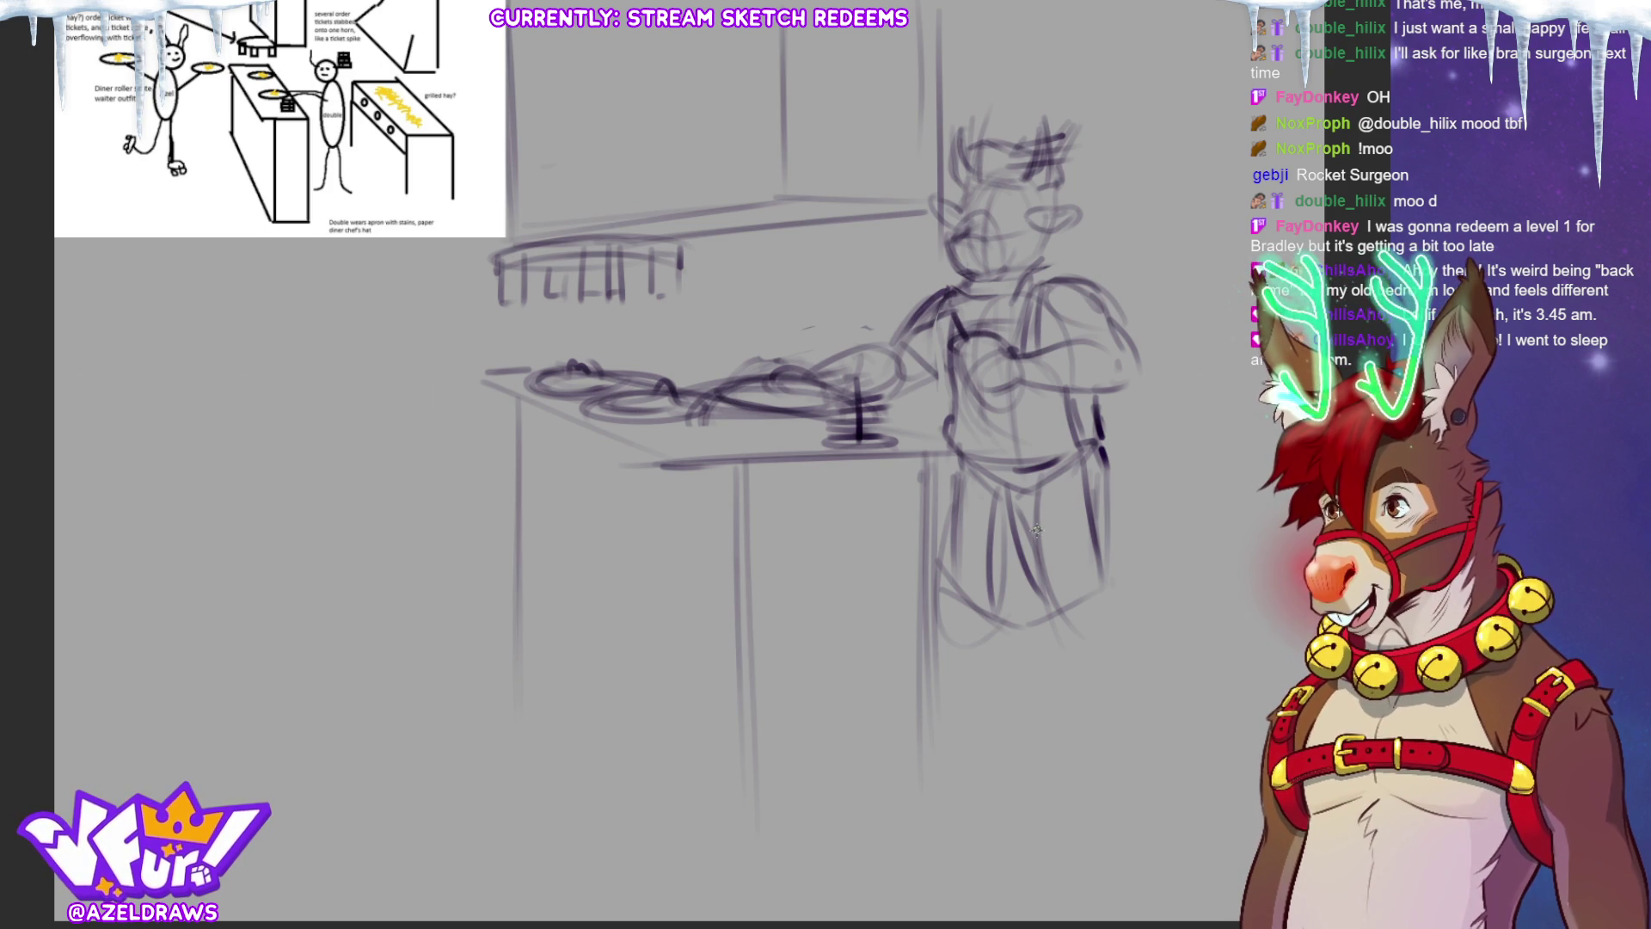
Step: Add a shelf edge and upright posts, darken the counter top, then shift everything right and down
{"action": "left_click_drag", "start_coordinate": [469, 250], "coordinate": [757, 185]}
{"action": "left_click_drag", "start_coordinate": [804, 26], "coordinate": [804, 204]}
{"action": "left_click_drag", "start_coordinate": [938, 36], "coordinate": [938, 163]}
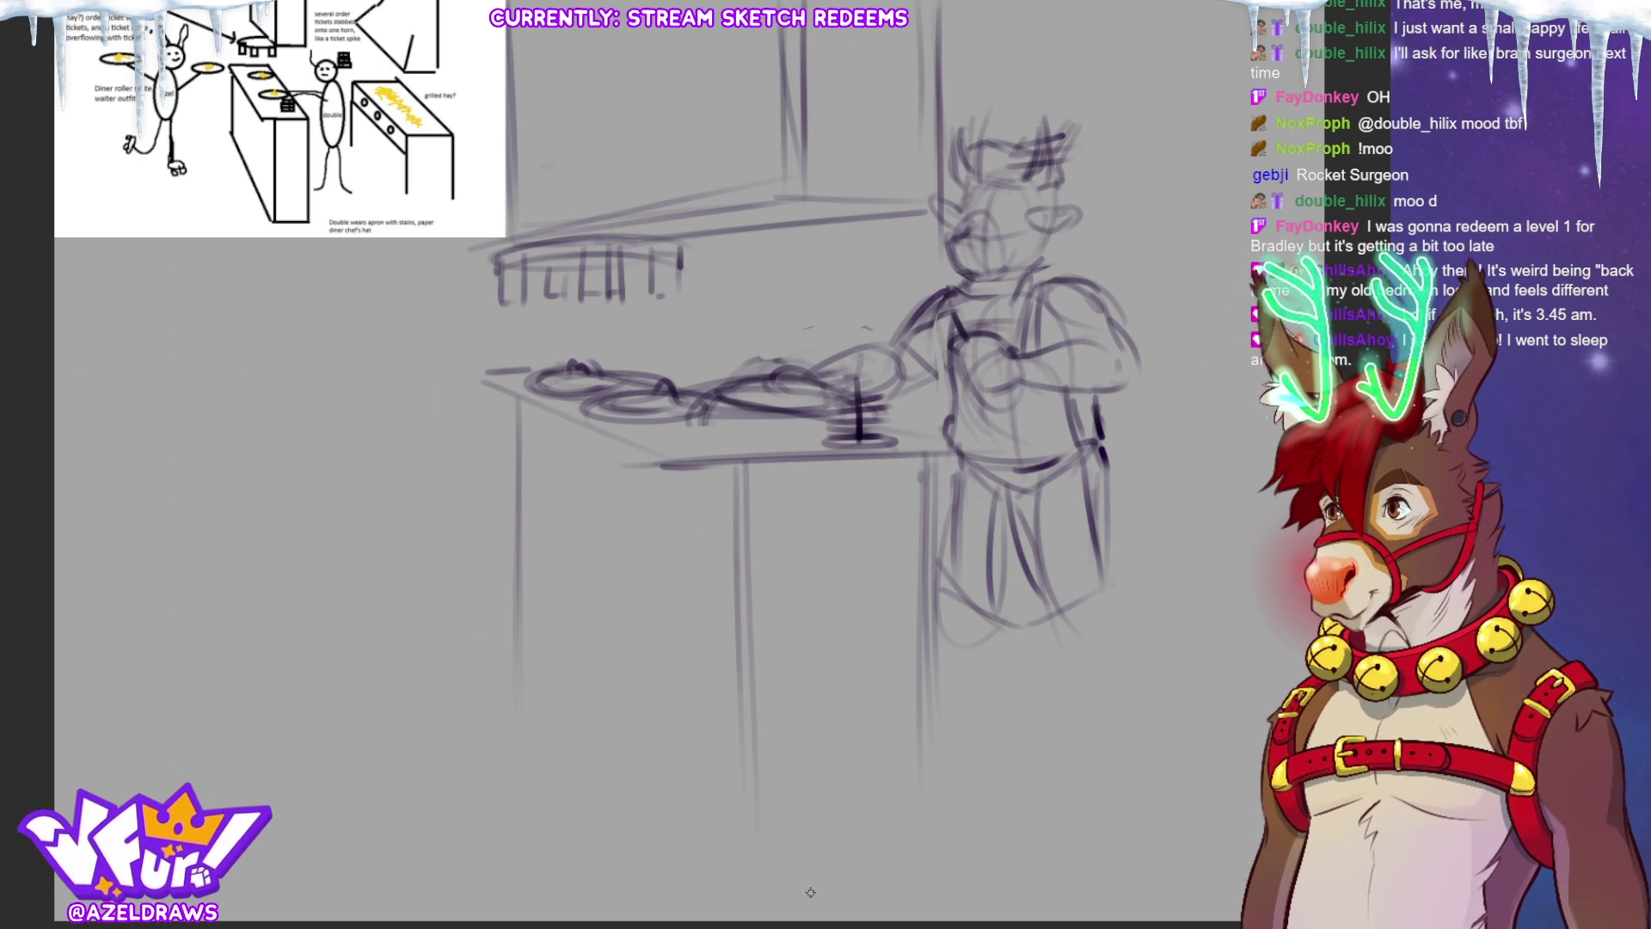
{"action": "left_click_drag", "start_coordinate": [602, 236], "coordinate": [877, 199]}
{"action": "left_click_drag", "start_coordinate": [494, 260], "coordinate": [453, 256]}
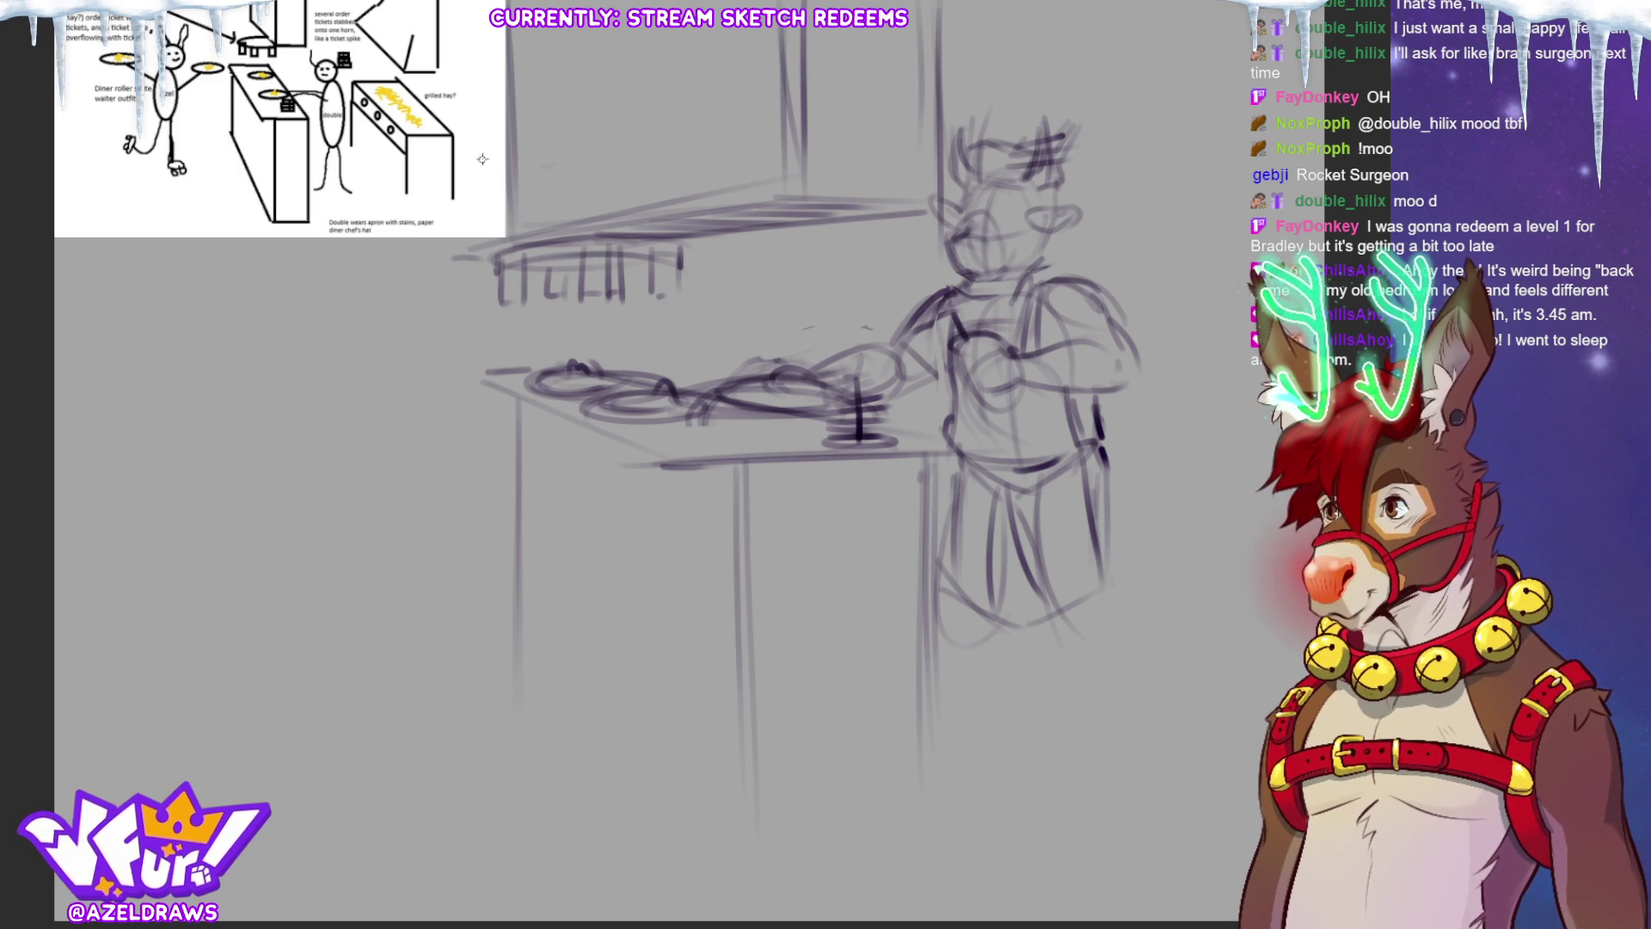
{"action": "key", "text": "ctrl+t"}
{"action": "left_click_drag", "start_coordinate": [731, 851], "coordinate": [822, 885]}
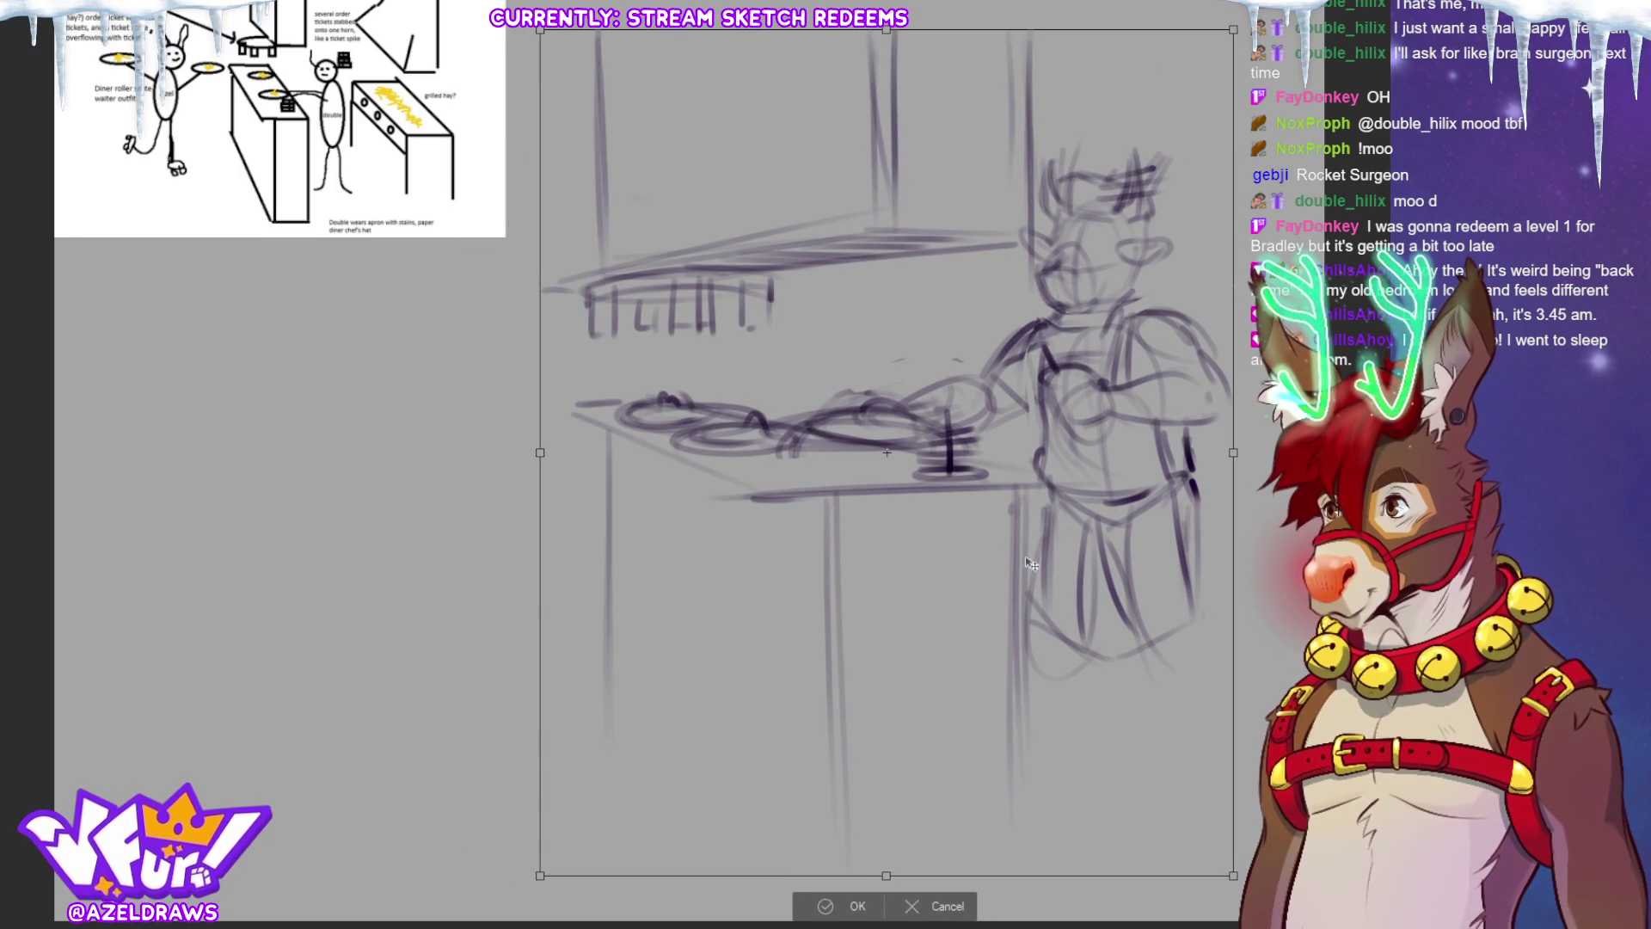
Step: Commit the transform so the enlarged sketch sits further right and down
{"action": "left_click", "coordinate": [826, 907]}
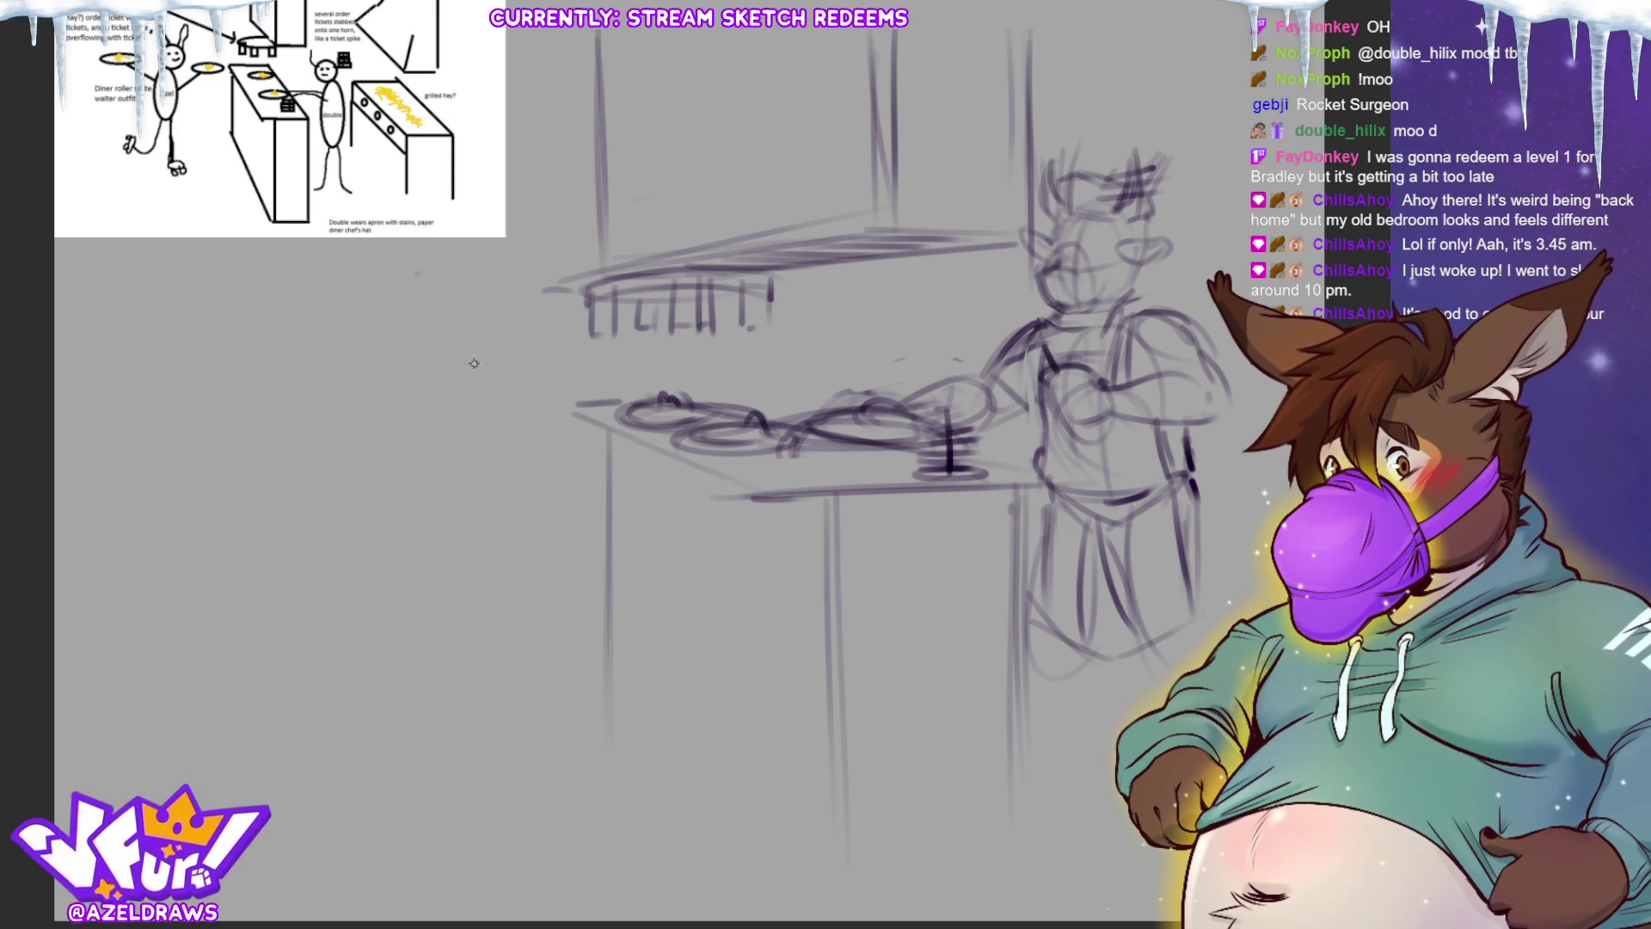
Step: Rough in a round head with a guideline for the second figure at left
{"action": "mouse_move", "coordinate": [389, 337]}
{"action": "left_mouse_down"}
{"action": "mouse_move", "coordinate": [417, 245]}
{"action": "mouse_move", "coordinate": [387, 331]}
{"action": "mouse_move", "coordinate": [435, 245]}
{"action": "mouse_move", "coordinate": [437, 325]}
{"action": "left_mouse_up"}
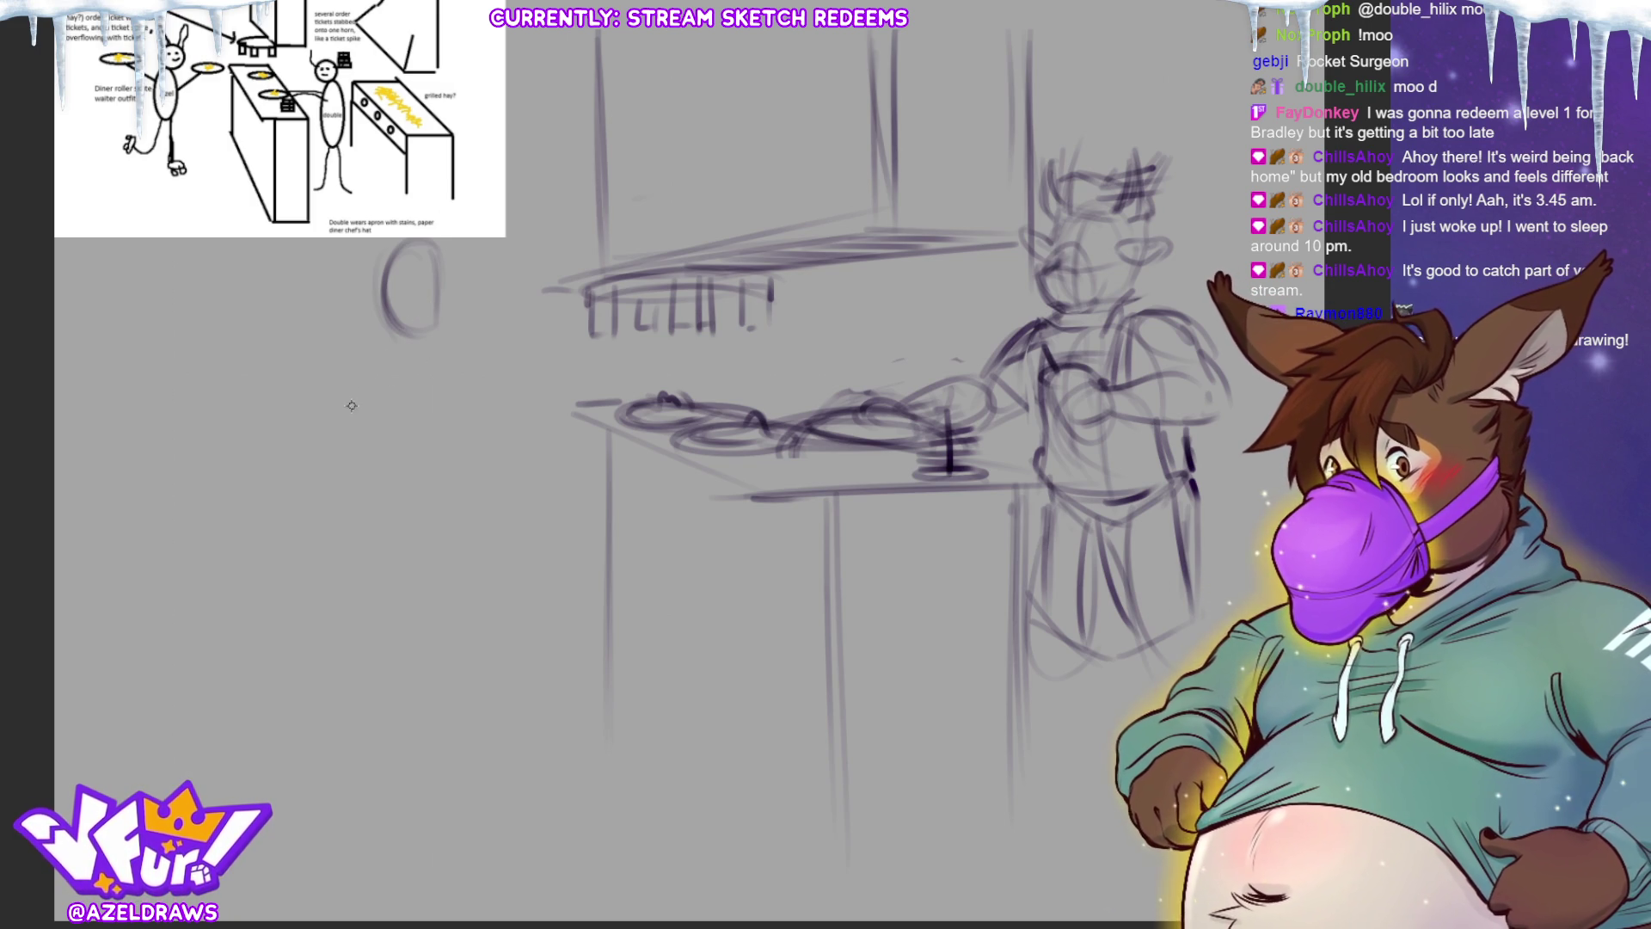
{"action": "mouse_move", "coordinate": [387, 294]}
{"action": "left_mouse_down"}
{"action": "mouse_move", "coordinate": [437, 291]}
{"action": "mouse_move", "coordinate": [443, 318]}
{"action": "left_mouse_up"}
{"action": "mouse_move", "coordinate": [448, 251]}
{"action": "left_mouse_down"}
{"action": "mouse_move", "coordinate": [469, 320]}
{"action": "mouse_move", "coordinate": [440, 340]}
{"action": "mouse_move", "coordinate": [469, 334]}
{"action": "left_mouse_up"}
{"action": "left_click_drag", "start_coordinate": [380, 257], "coordinate": [365, 314]}
{"action": "mouse_move", "coordinate": [378, 260]}
{"action": "left_mouse_down"}
{"action": "mouse_move", "coordinate": [372, 318]}
{"action": "mouse_move", "coordinate": [435, 340]}
{"action": "mouse_move", "coordinate": [494, 329]}
{"action": "mouse_move", "coordinate": [478, 342]}
{"action": "mouse_move", "coordinate": [448, 294]}
{"action": "mouse_move", "coordinate": [426, 344]}
{"action": "mouse_move", "coordinate": [489, 264]}
{"action": "left_mouse_up"}
Step: Erase that head with an elliptical selection and redraw its outline
{"action": "key", "text": "m"}
{"action": "mouse_move", "coordinate": [339, 201]}
{"action": "left_mouse_down"}
{"action": "mouse_move", "coordinate": [490, 309]}
{"action": "mouse_move", "coordinate": [525, 402]}
{"action": "left_mouse_up"}
{"action": "key", "text": "Delete"}
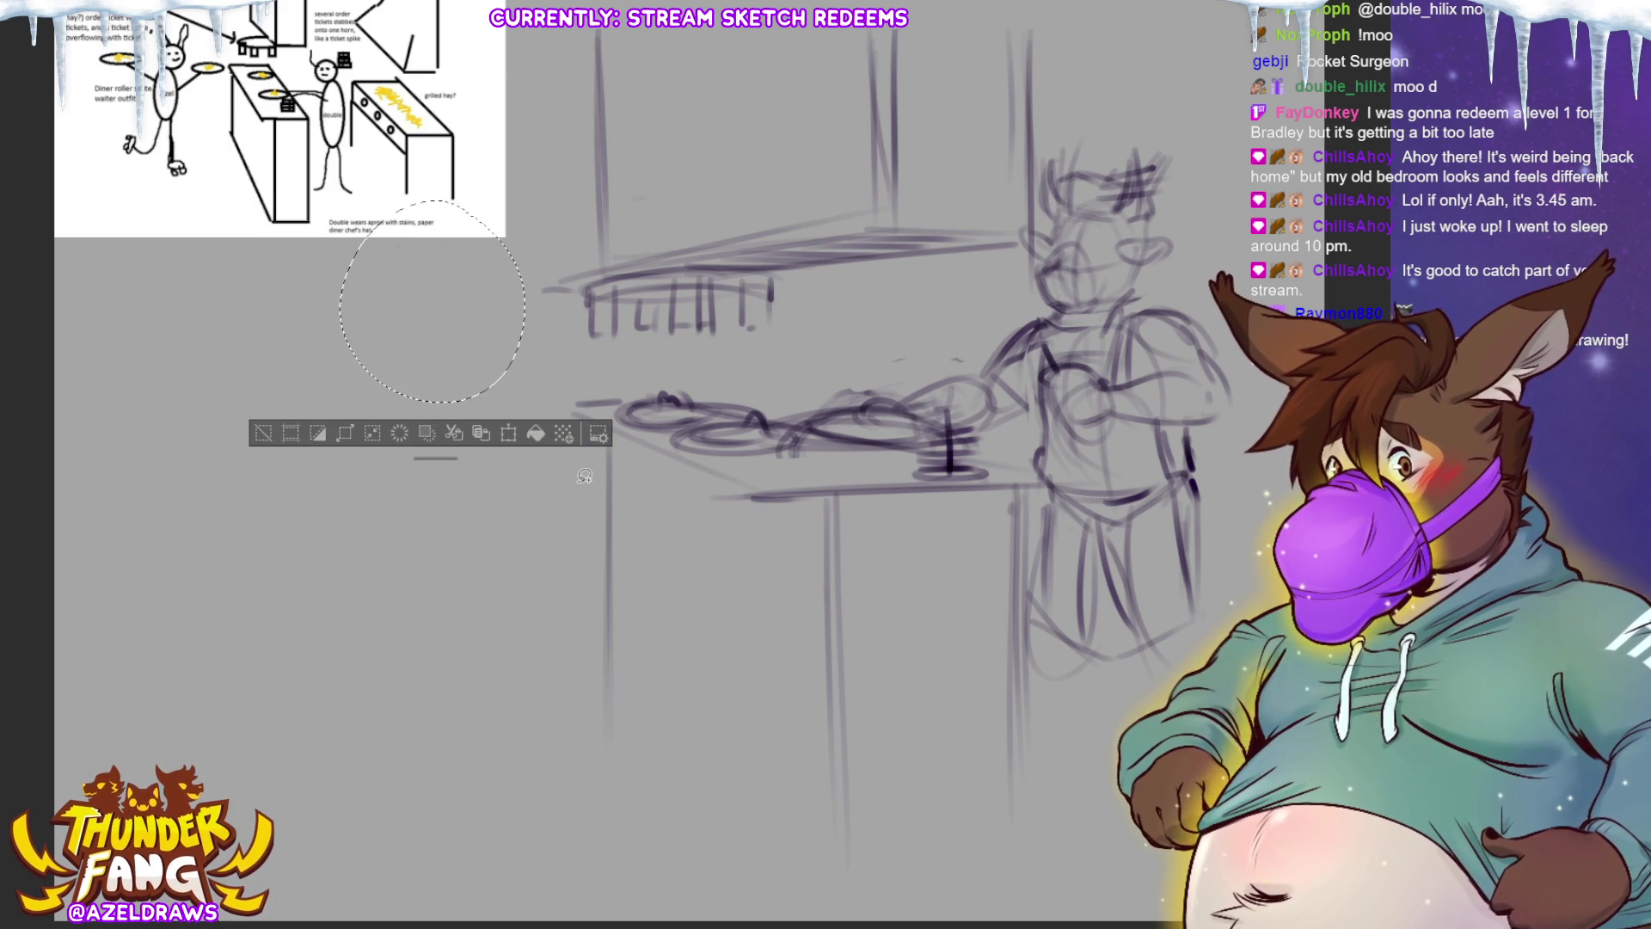
{"action": "key", "text": "ctrl+d"}
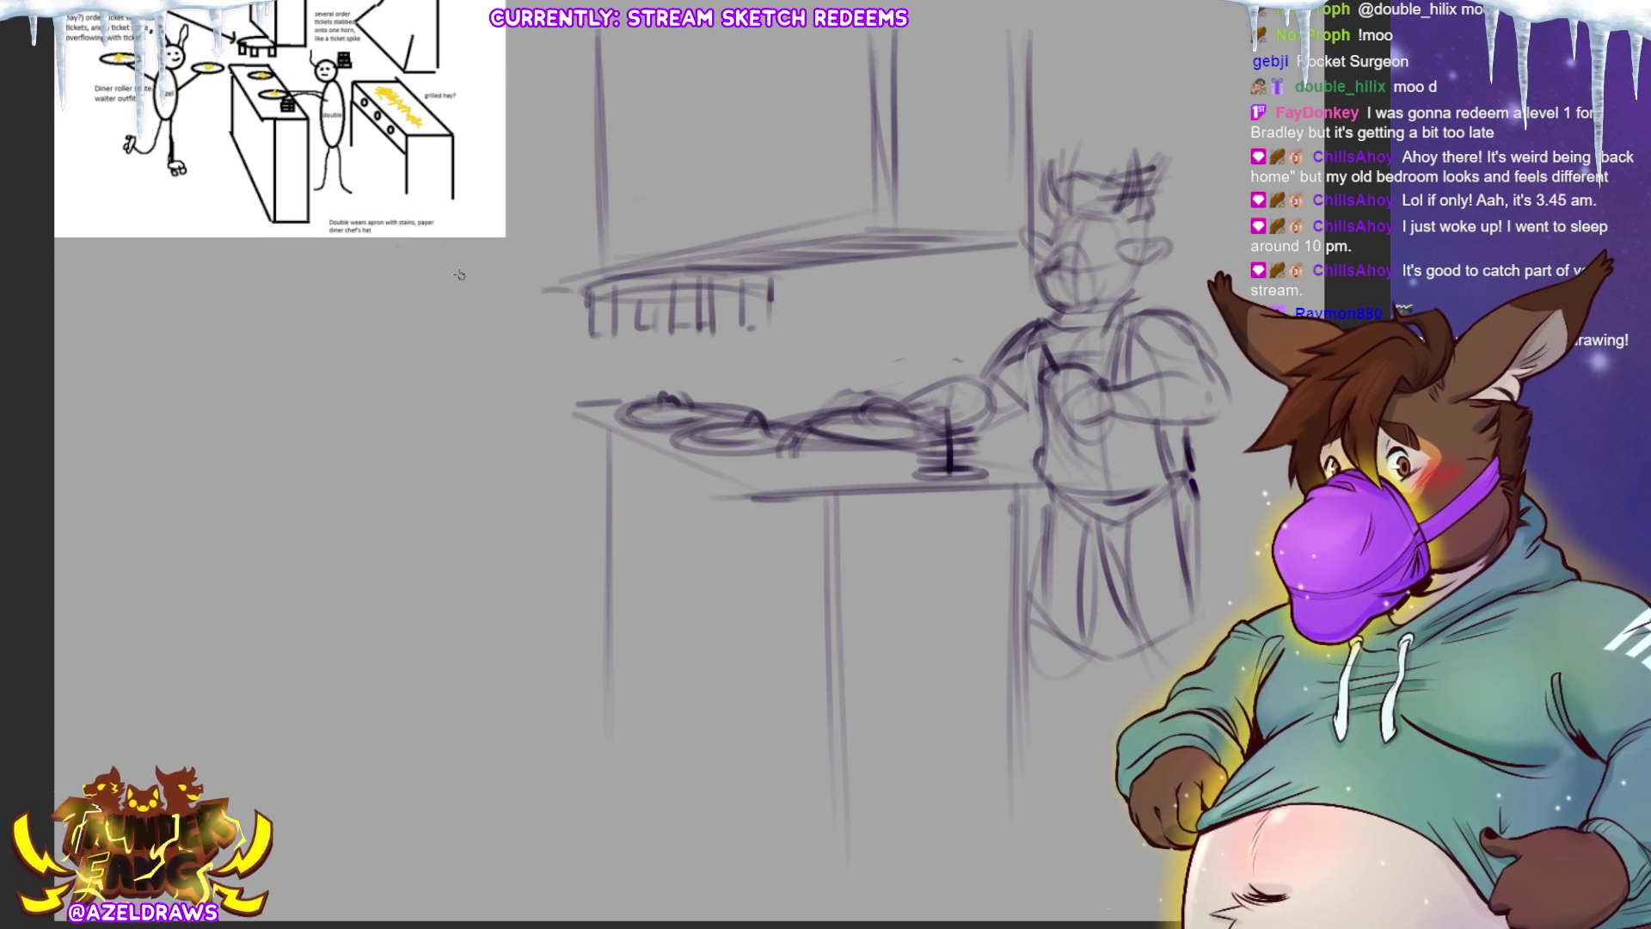
{"action": "left_click_drag", "start_coordinate": [391, 239], "coordinate": [411, 311]}
{"action": "mouse_move", "coordinate": [460, 239]}
{"action": "left_mouse_down"}
{"action": "mouse_move", "coordinate": [475, 263]}
{"action": "mouse_move", "coordinate": [435, 314]}
{"action": "left_mouse_up"}
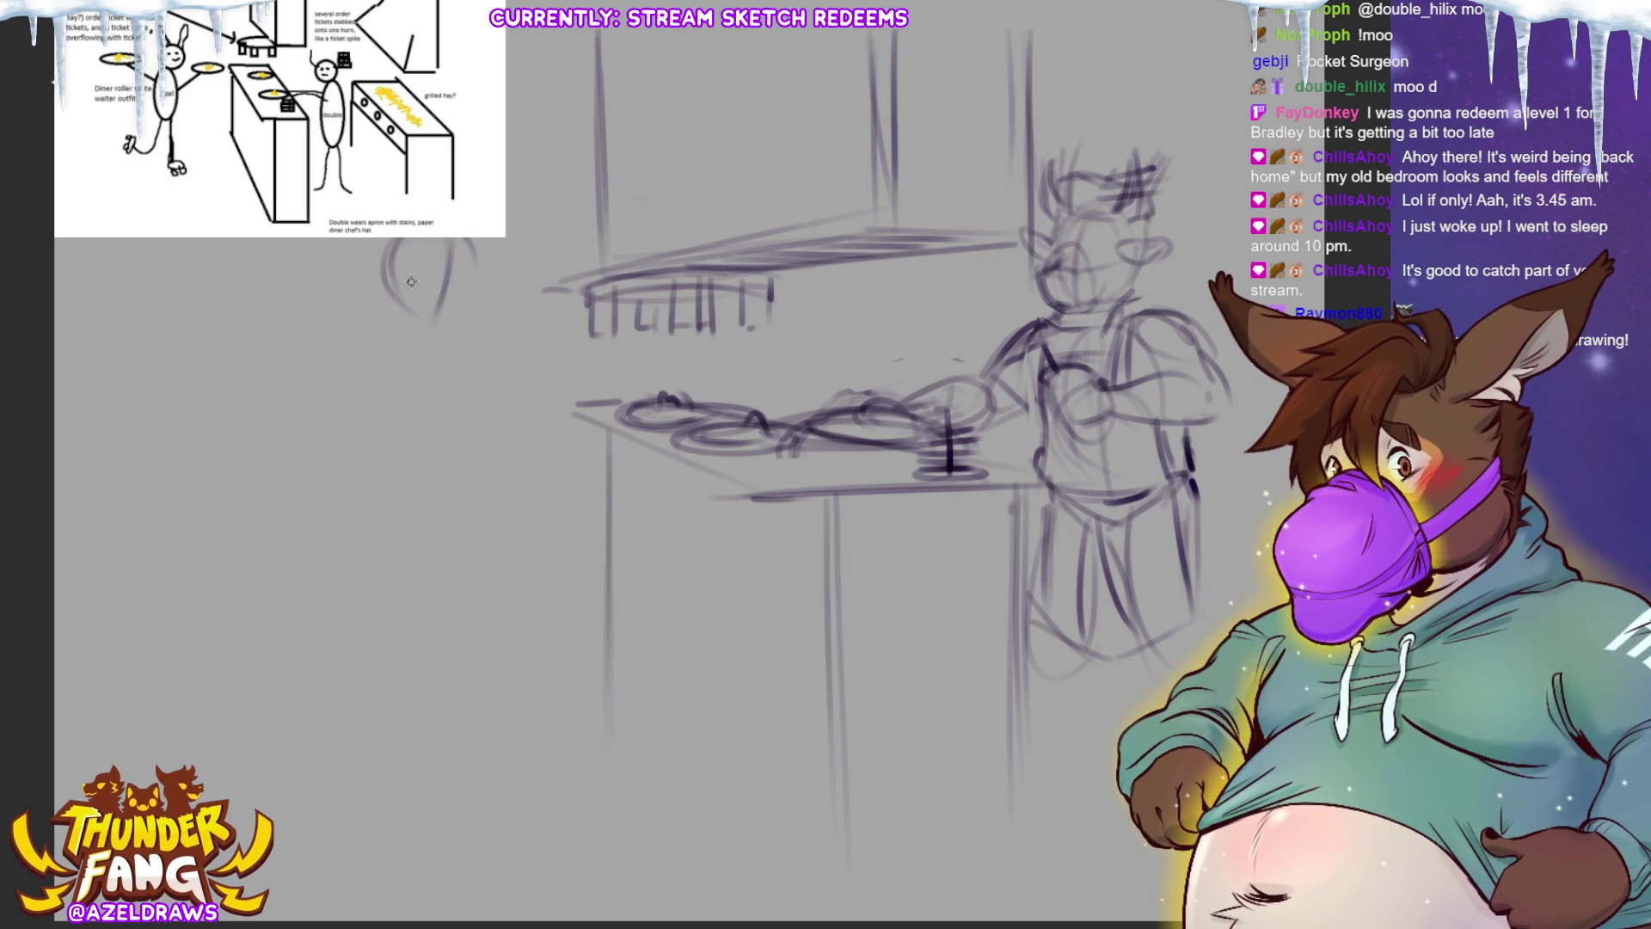
{"action": "mouse_move", "coordinate": [404, 295]}
{"action": "left_mouse_down"}
{"action": "mouse_move", "coordinate": [477, 299]}
{"action": "mouse_move", "coordinate": [462, 348]}
{"action": "left_mouse_up"}
{"action": "mouse_move", "coordinate": [384, 266]}
{"action": "left_mouse_down"}
{"action": "mouse_move", "coordinate": [367, 334]}
{"action": "mouse_move", "coordinate": [428, 370]}
{"action": "mouse_move", "coordinate": [395, 348]}
{"action": "mouse_move", "coordinate": [344, 516]}
{"action": "mouse_move", "coordinate": [454, 430]}
{"action": "left_mouse_up"}
Step: Sketch the large rounded body below the head with a line across it
{"action": "left_click_drag", "start_coordinate": [447, 368], "coordinate": [455, 409]}
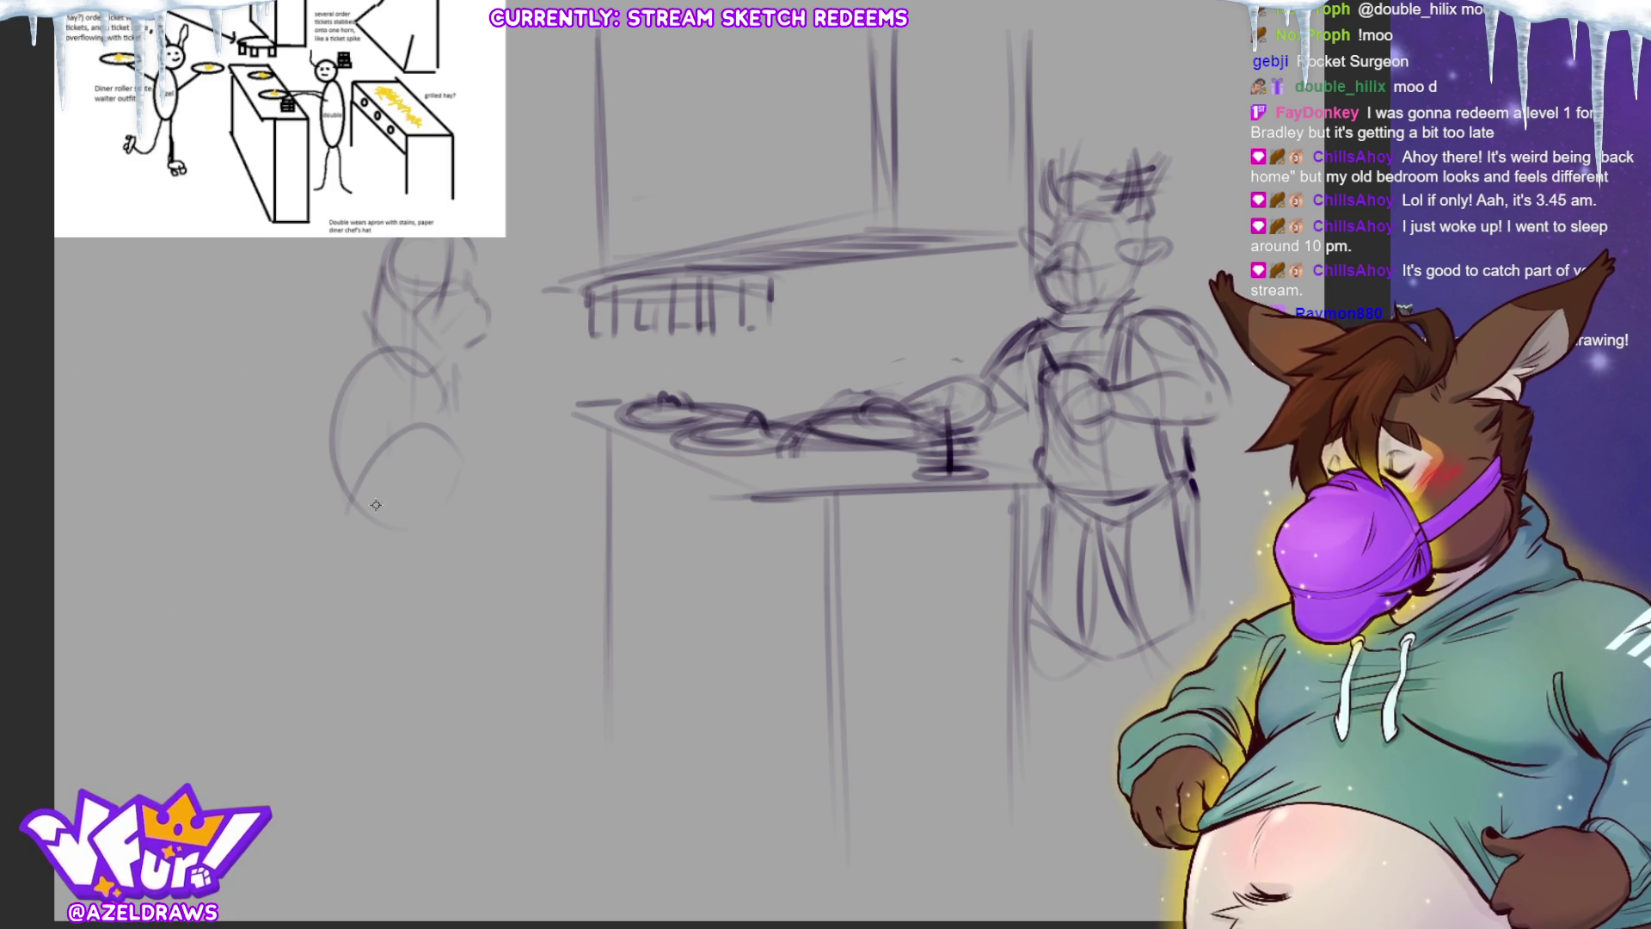
{"action": "left_click_drag", "start_coordinate": [345, 537], "coordinate": [439, 503]}
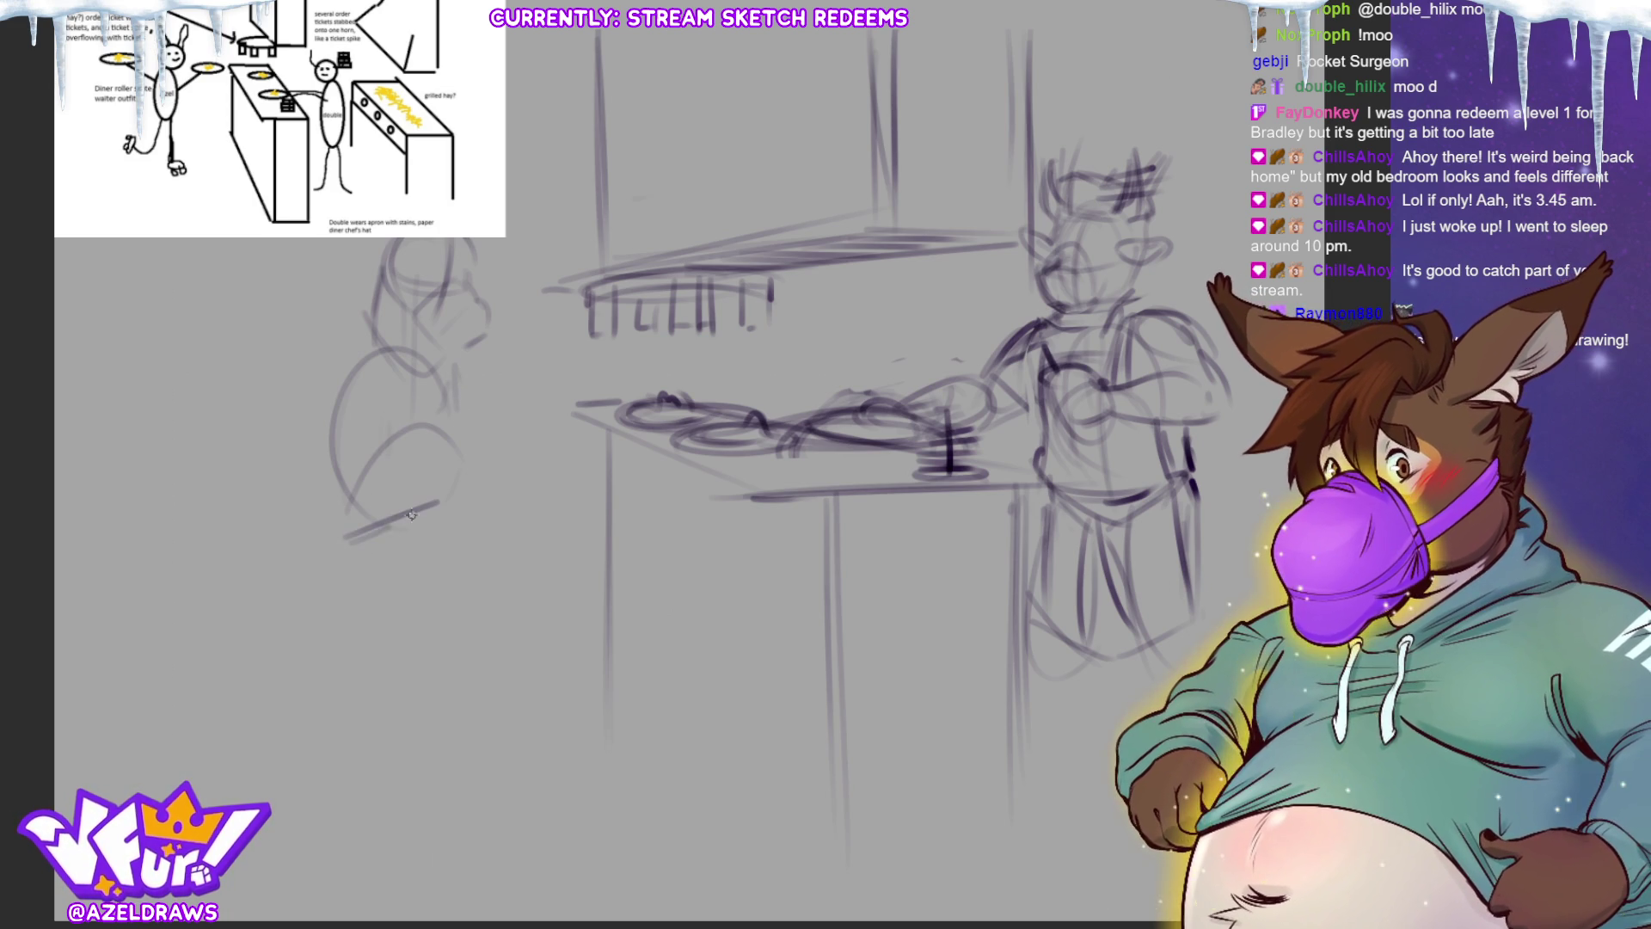
{"action": "left_click_drag", "start_coordinate": [303, 328], "coordinate": [456, 363]}
{"action": "left_click_drag", "start_coordinate": [349, 542], "coordinate": [446, 506]}
Step: Outline and reinforce the body's left side, right side and bottom curve
{"action": "mouse_move", "coordinate": [314, 427]}
{"action": "left_mouse_down"}
{"action": "mouse_move", "coordinate": [339, 567]}
{"action": "mouse_move", "coordinate": [416, 591]}
{"action": "left_mouse_up"}
{"action": "mouse_move", "coordinate": [448, 427]}
{"action": "left_mouse_down"}
{"action": "mouse_move", "coordinate": [471, 490]}
{"action": "mouse_move", "coordinate": [463, 545]}
{"action": "mouse_move", "coordinate": [478, 525]}
{"action": "left_mouse_up"}
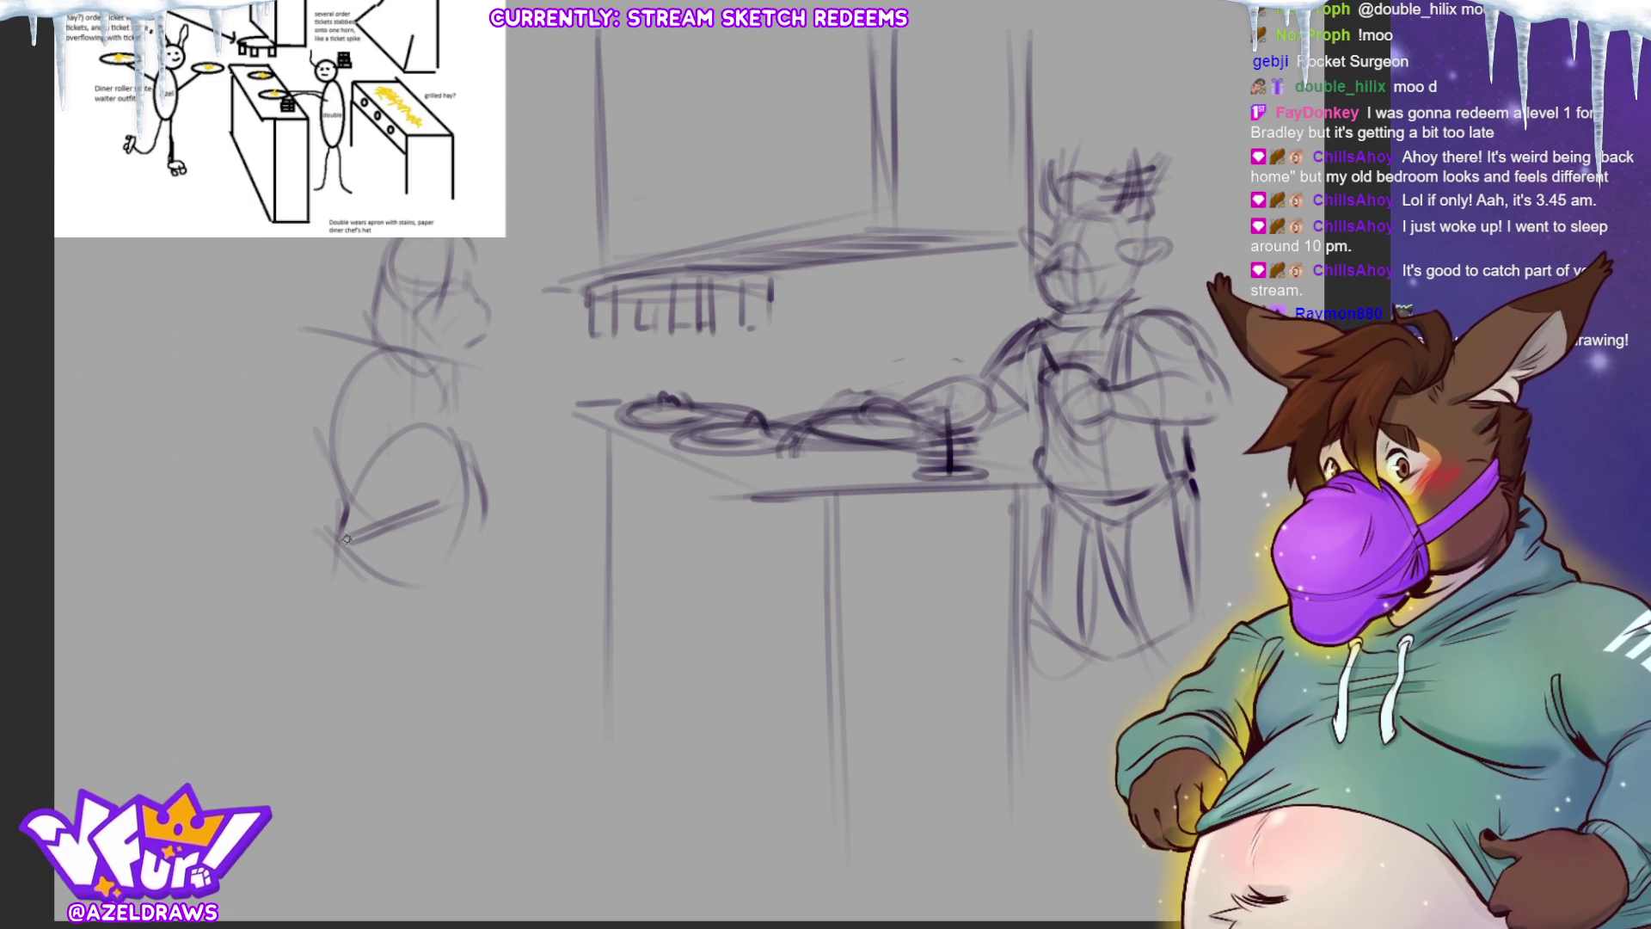
{"action": "left_click_drag", "start_coordinate": [331, 531], "coordinate": [456, 578]}
{"action": "left_click_drag", "start_coordinate": [469, 456], "coordinate": [479, 559]}
{"action": "left_click_drag", "start_coordinate": [344, 537], "coordinate": [399, 583]}
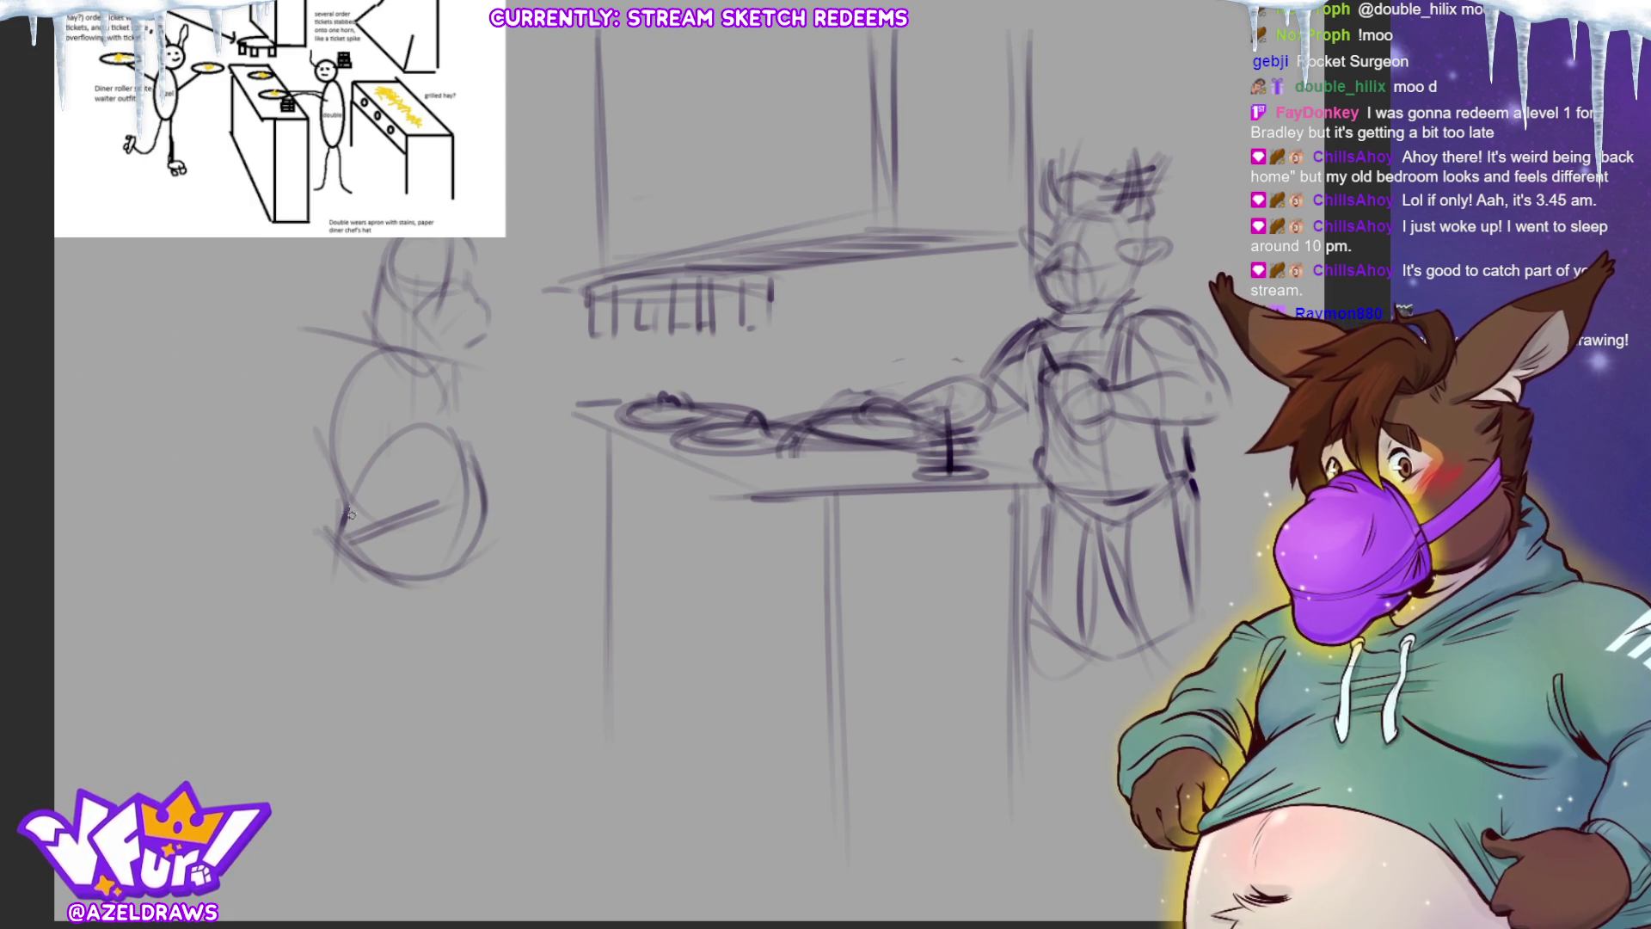
{"action": "mouse_move", "coordinate": [334, 456]}
{"action": "left_mouse_down"}
{"action": "mouse_move", "coordinate": [320, 569]}
{"action": "mouse_move", "coordinate": [297, 593]}
{"action": "mouse_move", "coordinate": [325, 520]}
{"action": "mouse_move", "coordinate": [262, 679]}
{"action": "mouse_move", "coordinate": [330, 621]}
{"action": "left_mouse_up"}
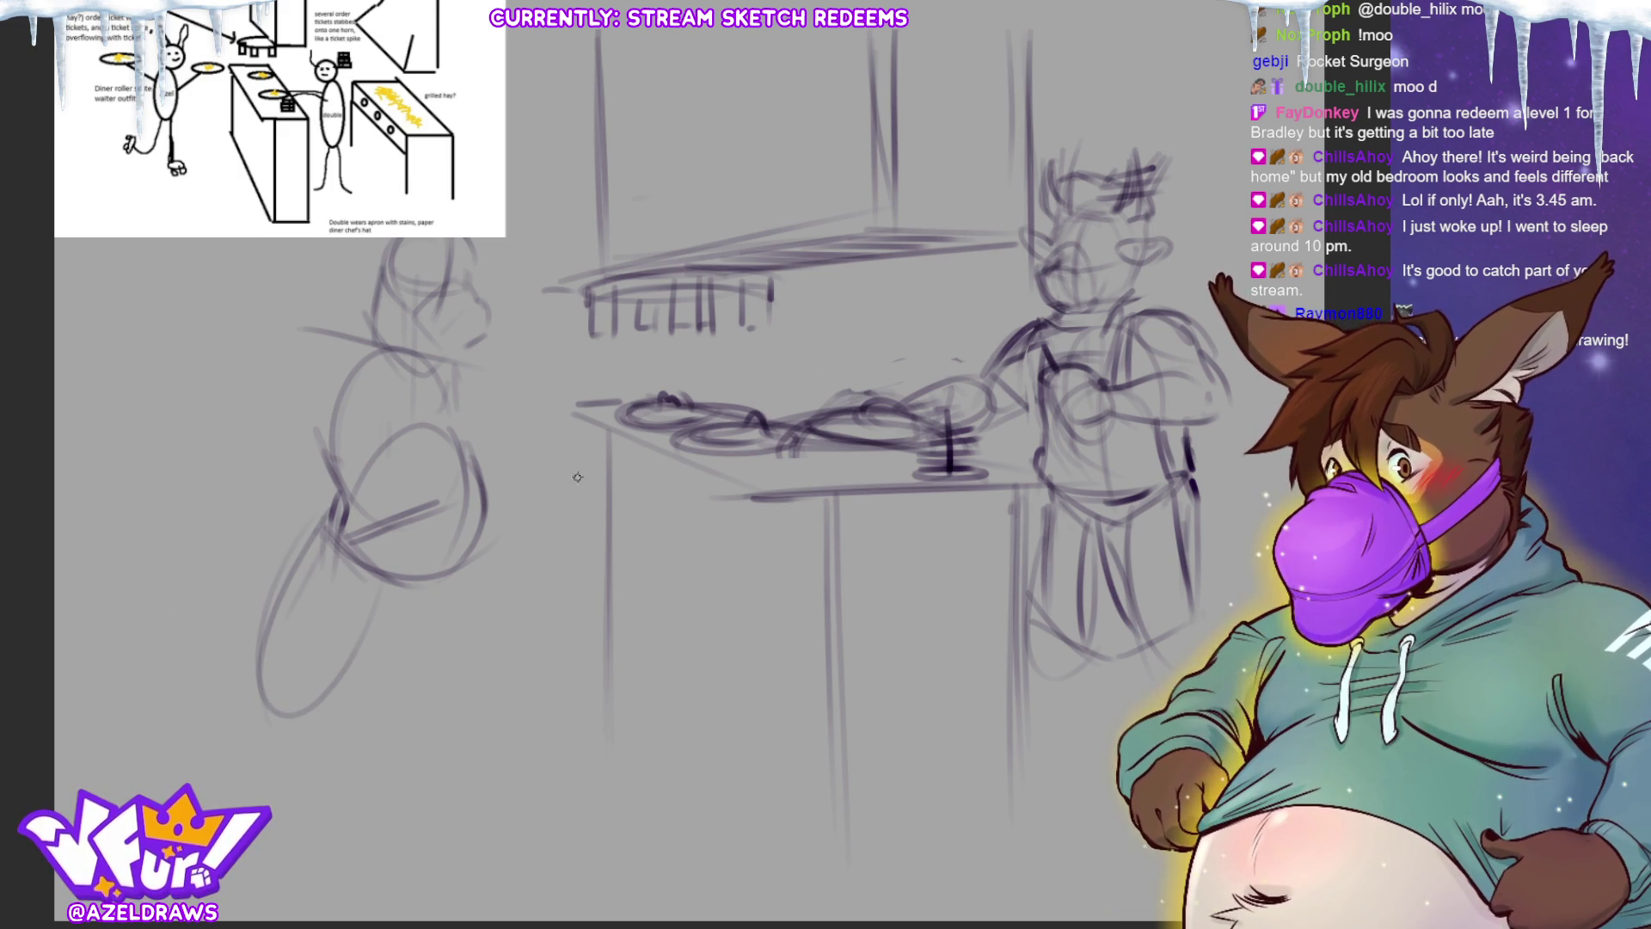
{"action": "key", "text": "ctrl+t"}
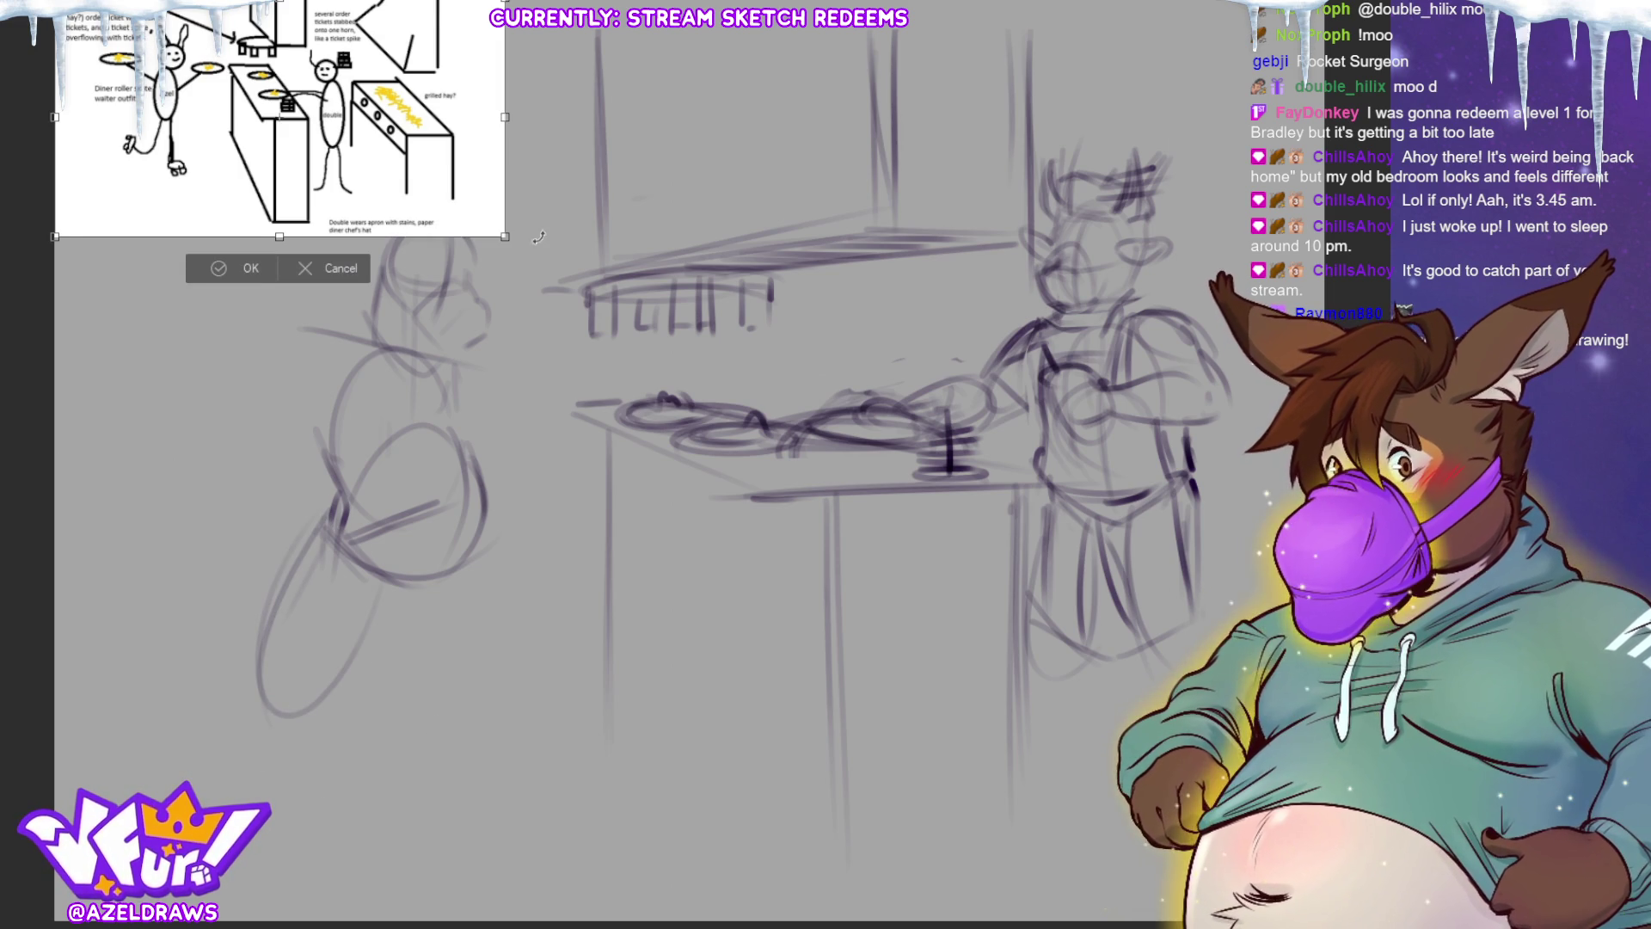
Step: Scale the reference sketch down, then outline the left figure's belly curves
{"action": "mouse_move", "coordinate": [506, 234]}
{"action": "left_mouse_down"}
{"action": "mouse_move", "coordinate": [533, 258]}
{"action": "mouse_move", "coordinate": [481, 219]}
{"action": "mouse_move", "coordinate": [369, 191]}
{"action": "mouse_move", "coordinate": [361, 160]}
{"action": "left_mouse_up"}
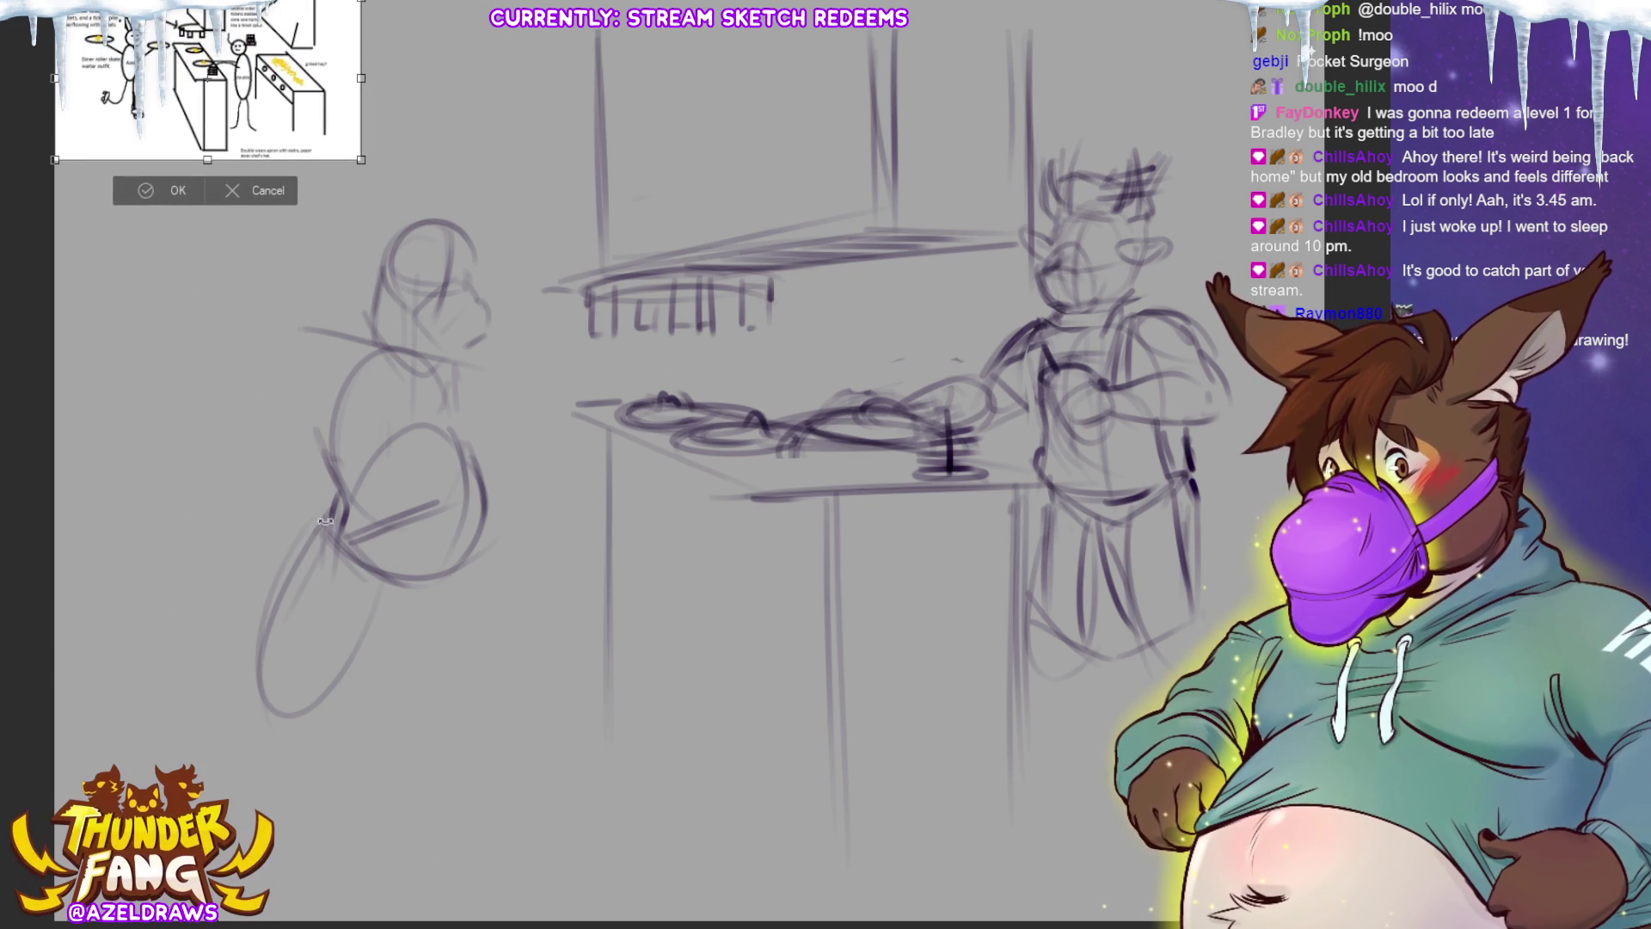
{"action": "left_click", "coordinate": [160, 196]}
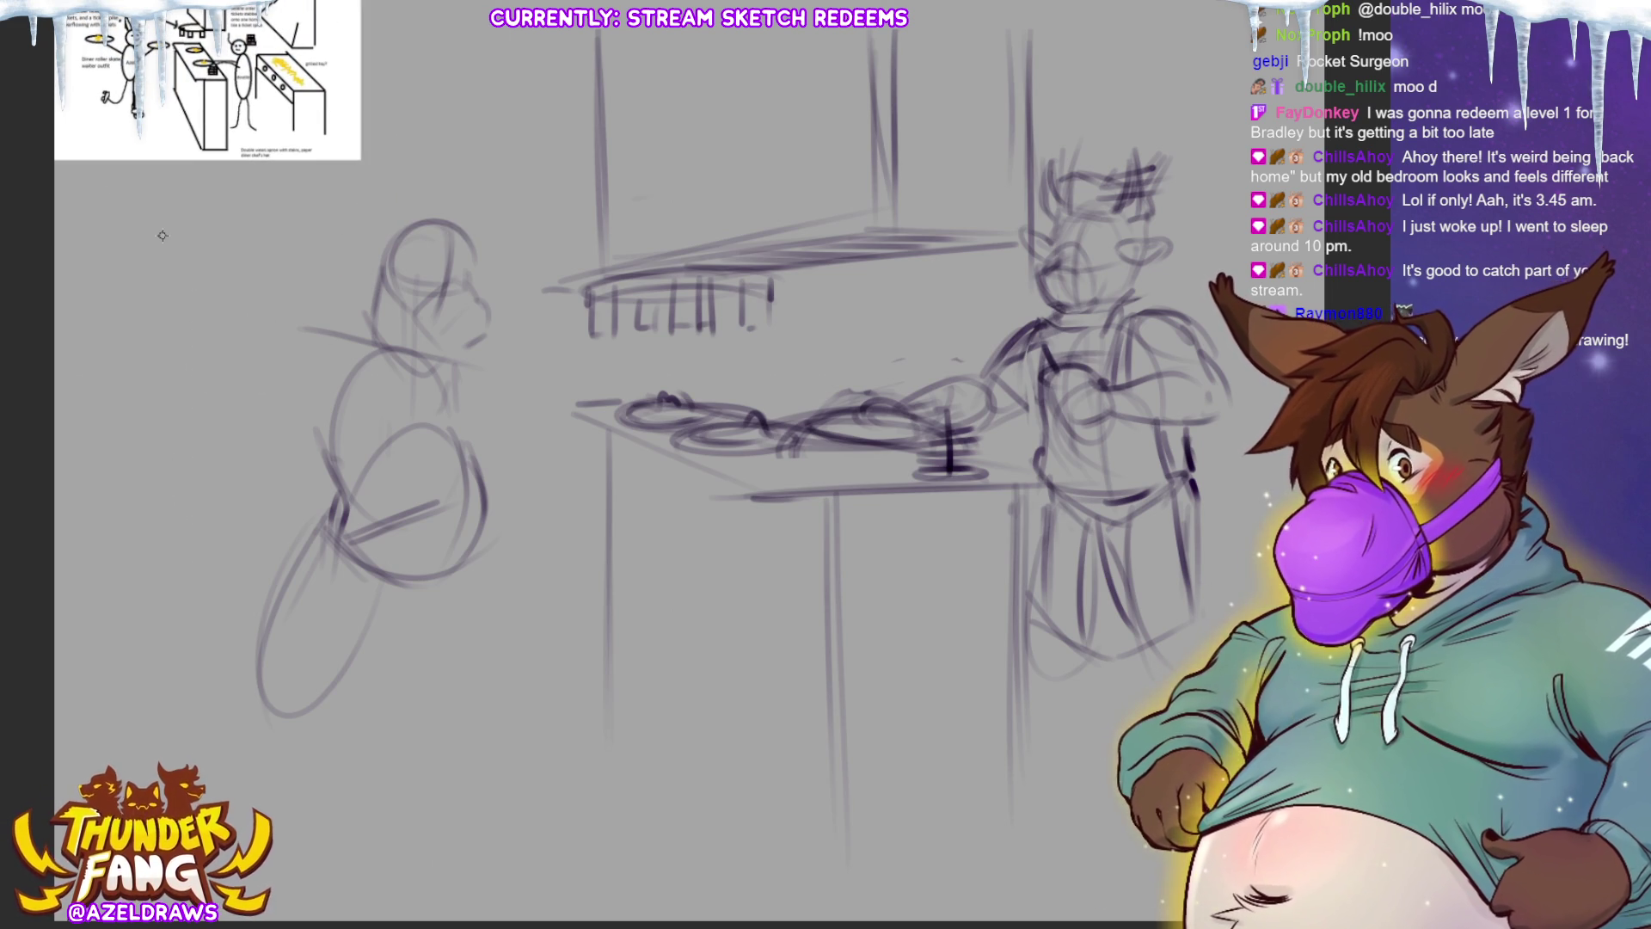
{"action": "mouse_move", "coordinate": [421, 580]}
{"action": "left_mouse_down"}
{"action": "mouse_move", "coordinate": [471, 518]}
{"action": "mouse_move", "coordinate": [469, 483]}
{"action": "left_mouse_up"}
{"action": "left_click_drag", "start_coordinate": [337, 463], "coordinate": [275, 564]}
{"action": "mouse_move", "coordinate": [366, 623]}
{"action": "left_mouse_down"}
{"action": "mouse_move", "coordinate": [430, 593]}
{"action": "mouse_move", "coordinate": [395, 602]}
{"action": "mouse_move", "coordinate": [398, 688]}
{"action": "mouse_move", "coordinate": [490, 657]}
{"action": "mouse_move", "coordinate": [392, 619]}
{"action": "mouse_move", "coordinate": [471, 713]}
{"action": "mouse_move", "coordinate": [463, 578]}
{"action": "left_mouse_up"}
Step: Sketch the left figure's leg and foot and refine its torso and head strokes
{"action": "left_click_drag", "start_coordinate": [331, 506], "coordinate": [343, 679]}
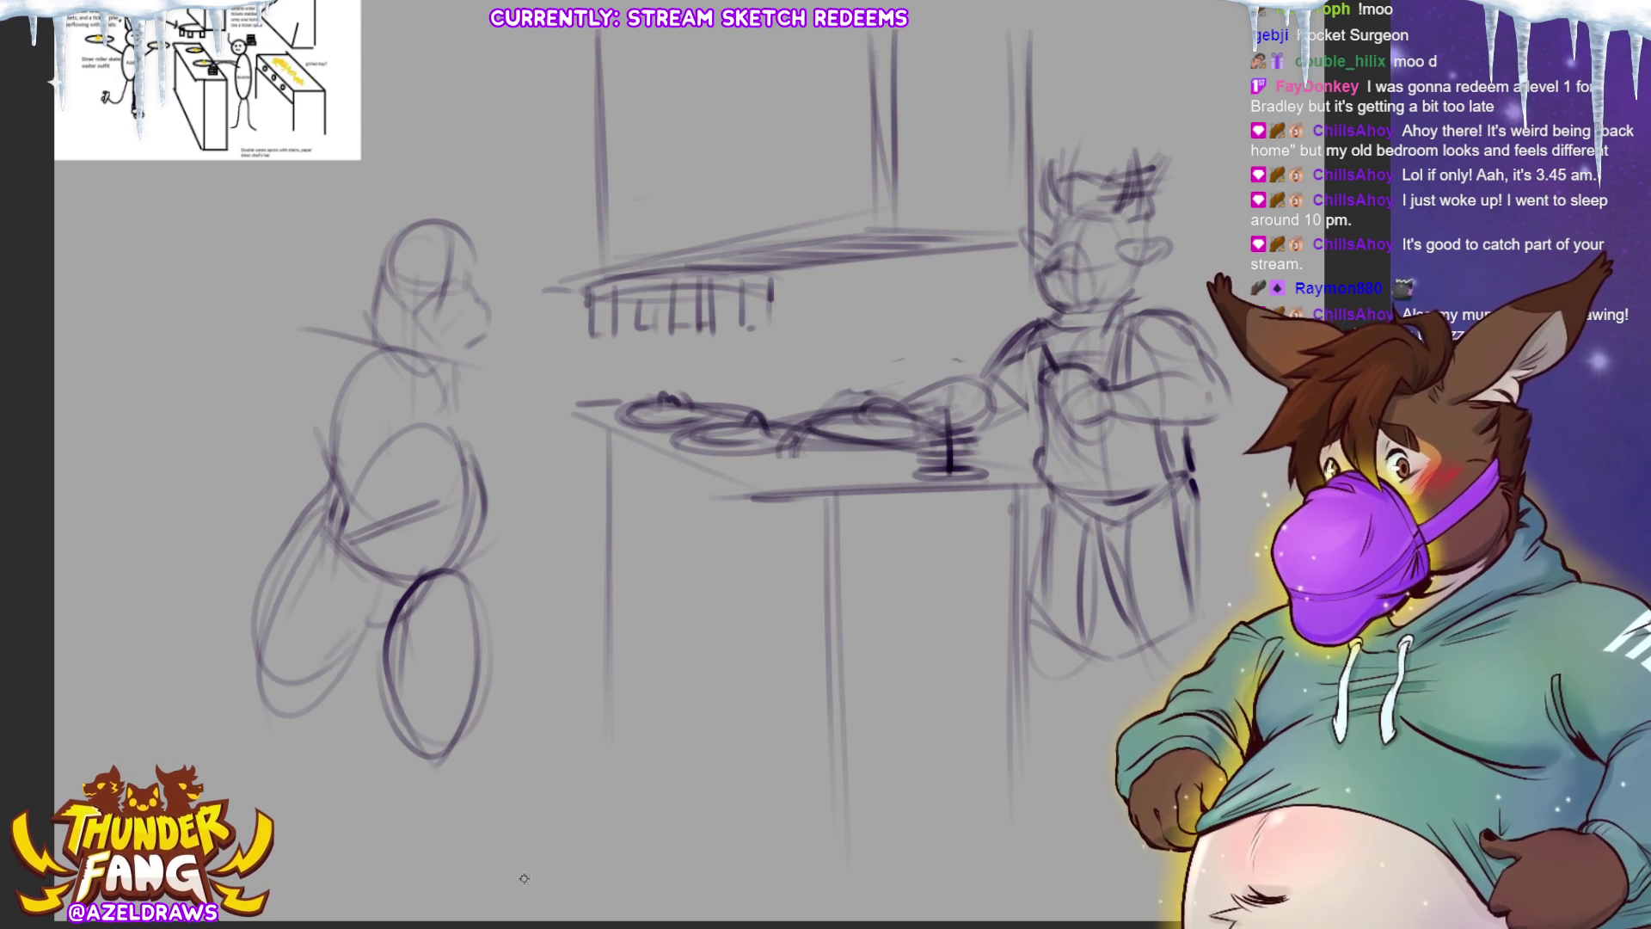
{"action": "mouse_move", "coordinate": [440, 379]}
{"action": "left_mouse_down"}
{"action": "mouse_move", "coordinate": [472, 448]}
{"action": "mouse_move", "coordinate": [471, 541]}
{"action": "left_mouse_up"}
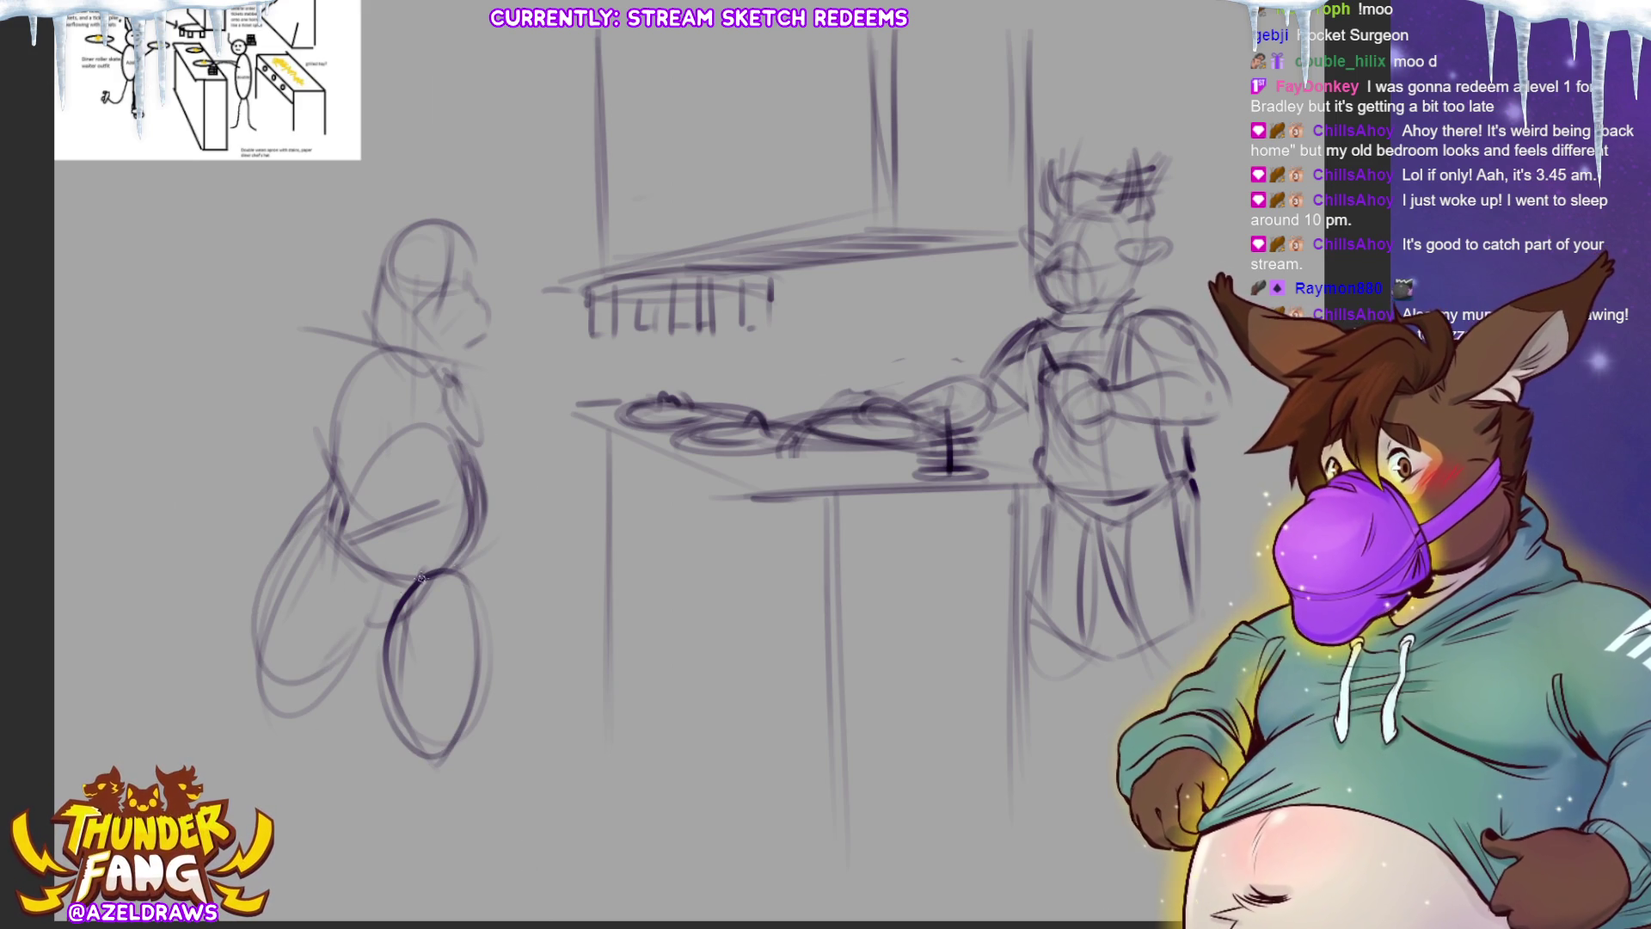
{"action": "left_click_drag", "start_coordinate": [331, 503], "coordinate": [365, 561]}
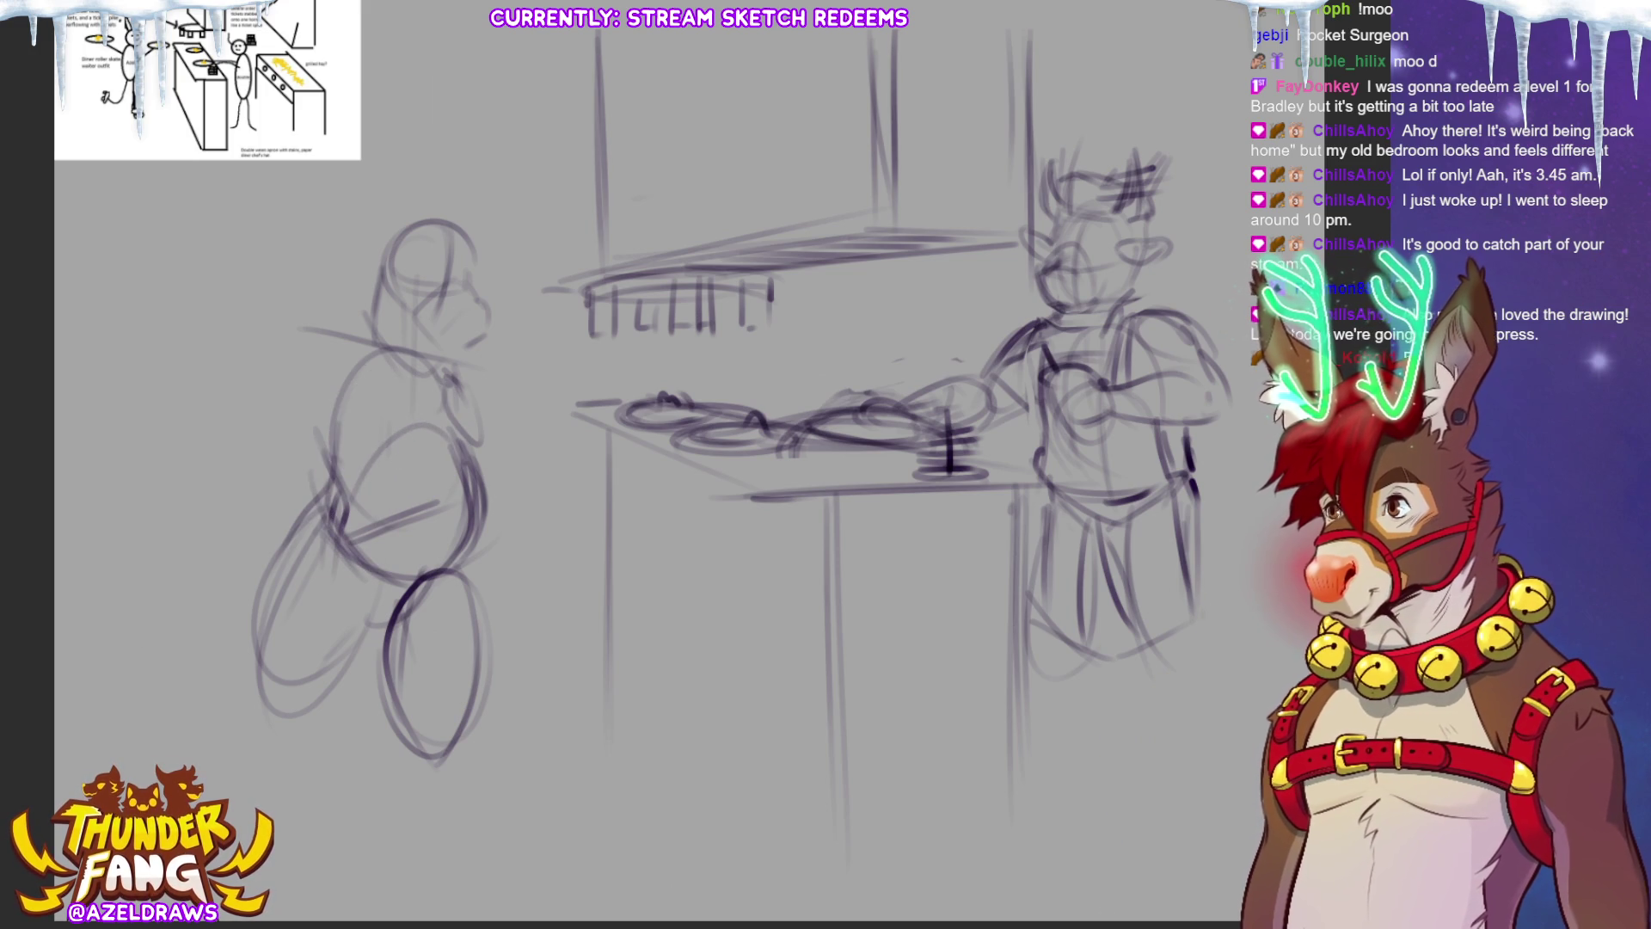
{"action": "left_click_drag", "start_coordinate": [354, 353], "coordinate": [308, 336]}
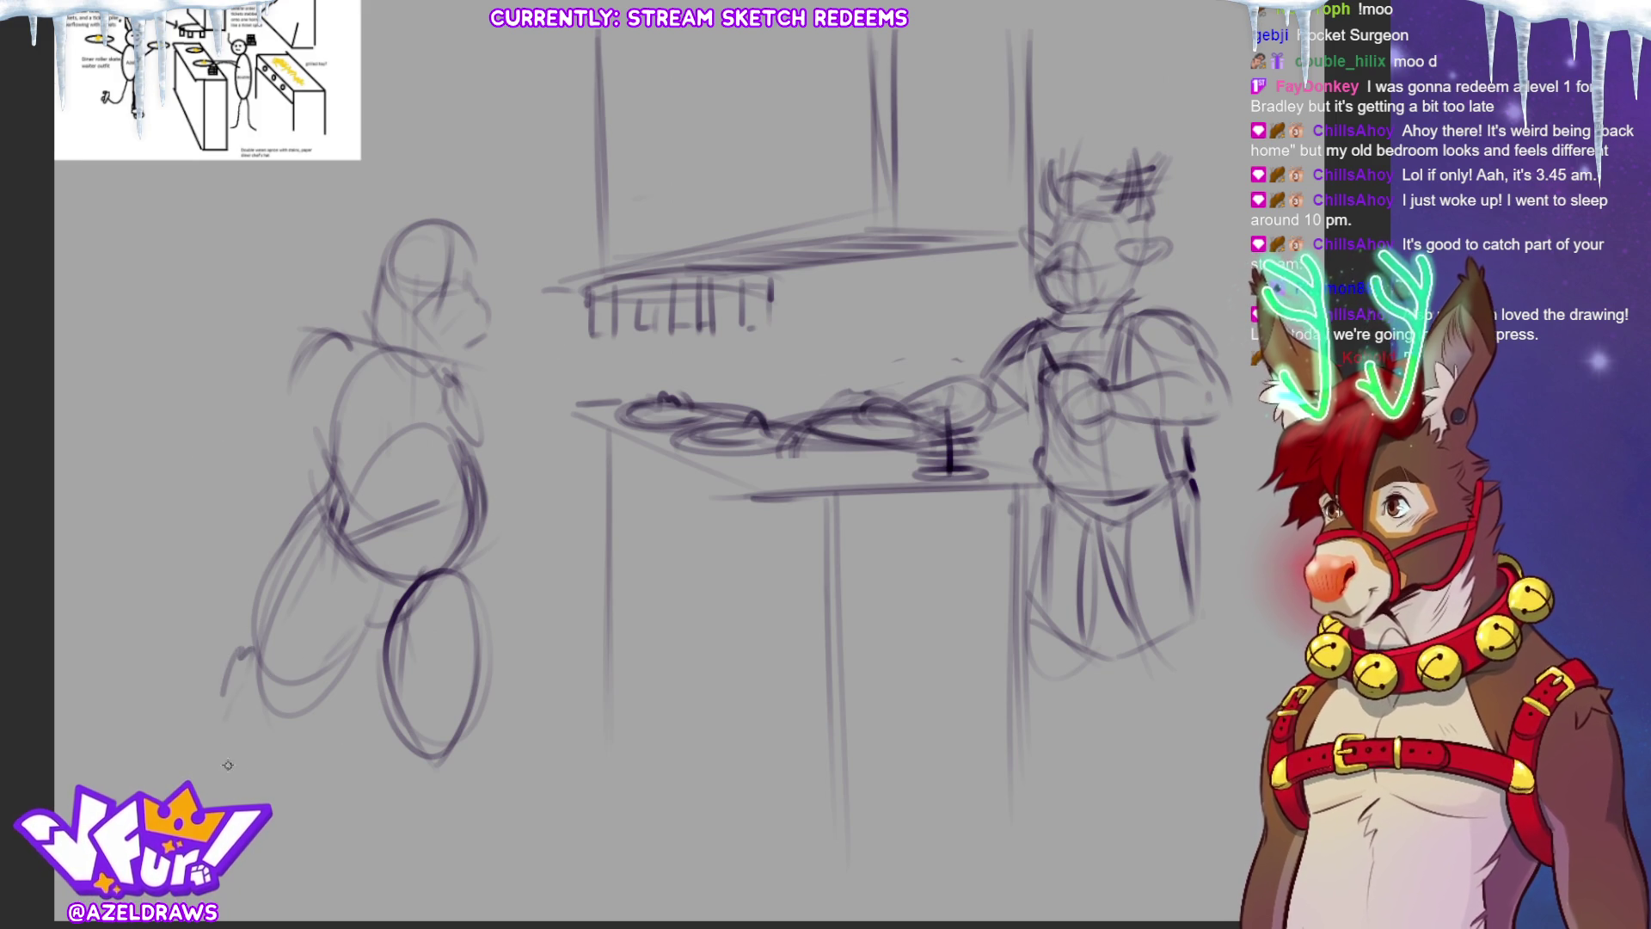
{"action": "mouse_move", "coordinate": [266, 631]}
{"action": "left_mouse_down"}
{"action": "mouse_move", "coordinate": [202, 700]}
{"action": "mouse_move", "coordinate": [309, 689]}
{"action": "left_mouse_up"}
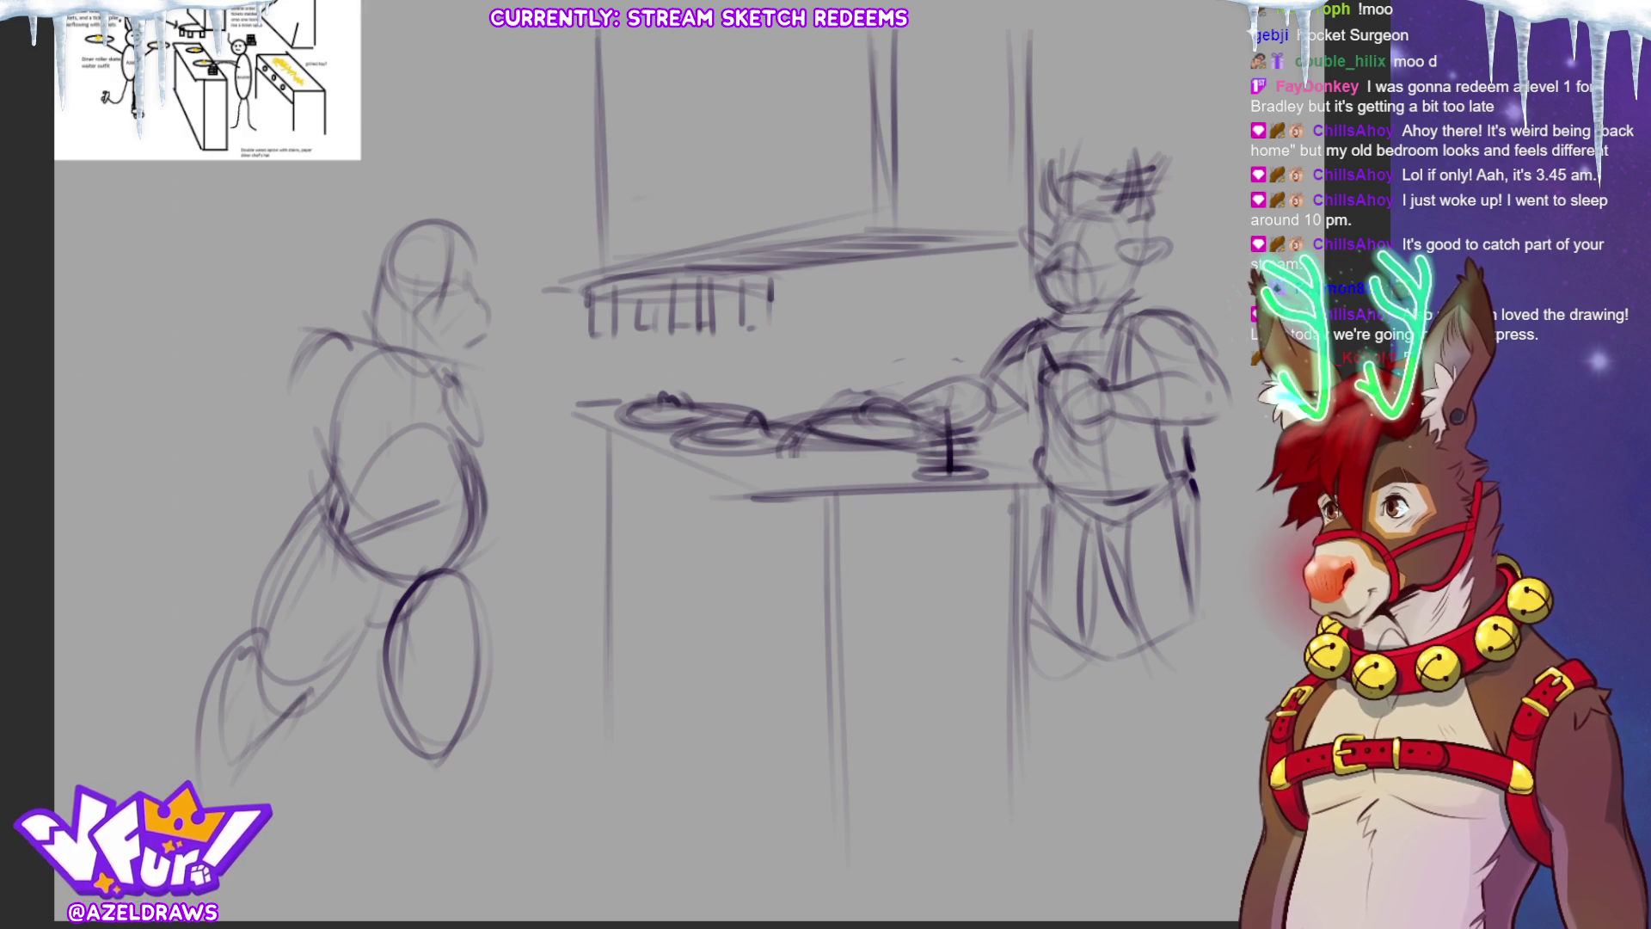
Step: Lasso the whole left figure, move it into place, and deselect
{"action": "mouse_move", "coordinate": [411, 151]}
{"action": "left_mouse_down"}
{"action": "mouse_move", "coordinate": [178, 413]}
{"action": "mouse_move", "coordinate": [558, 508]}
{"action": "mouse_move", "coordinate": [417, 155]}
{"action": "left_mouse_up"}
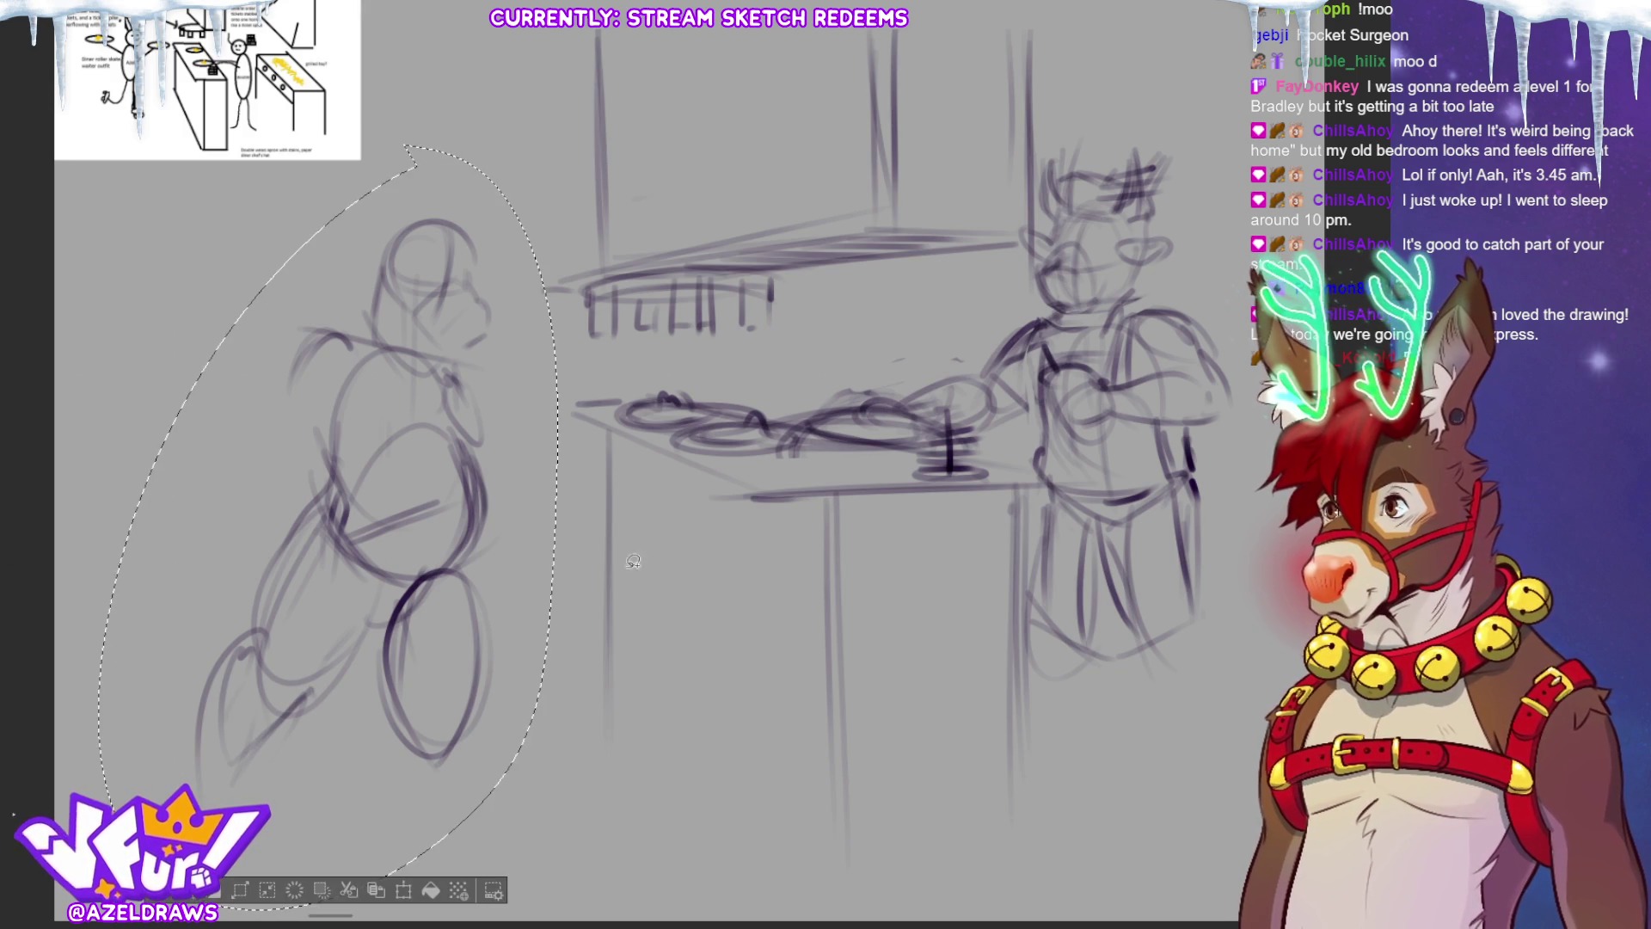
{"action": "key", "text": "ctrl+t"}
{"action": "mouse_move", "coordinate": [443, 713]}
{"action": "left_mouse_down"}
{"action": "mouse_move", "coordinate": [438, 604]}
{"action": "mouse_move", "coordinate": [439, 716]}
{"action": "left_mouse_up"}
{"action": "left_click", "coordinate": [272, 918]}
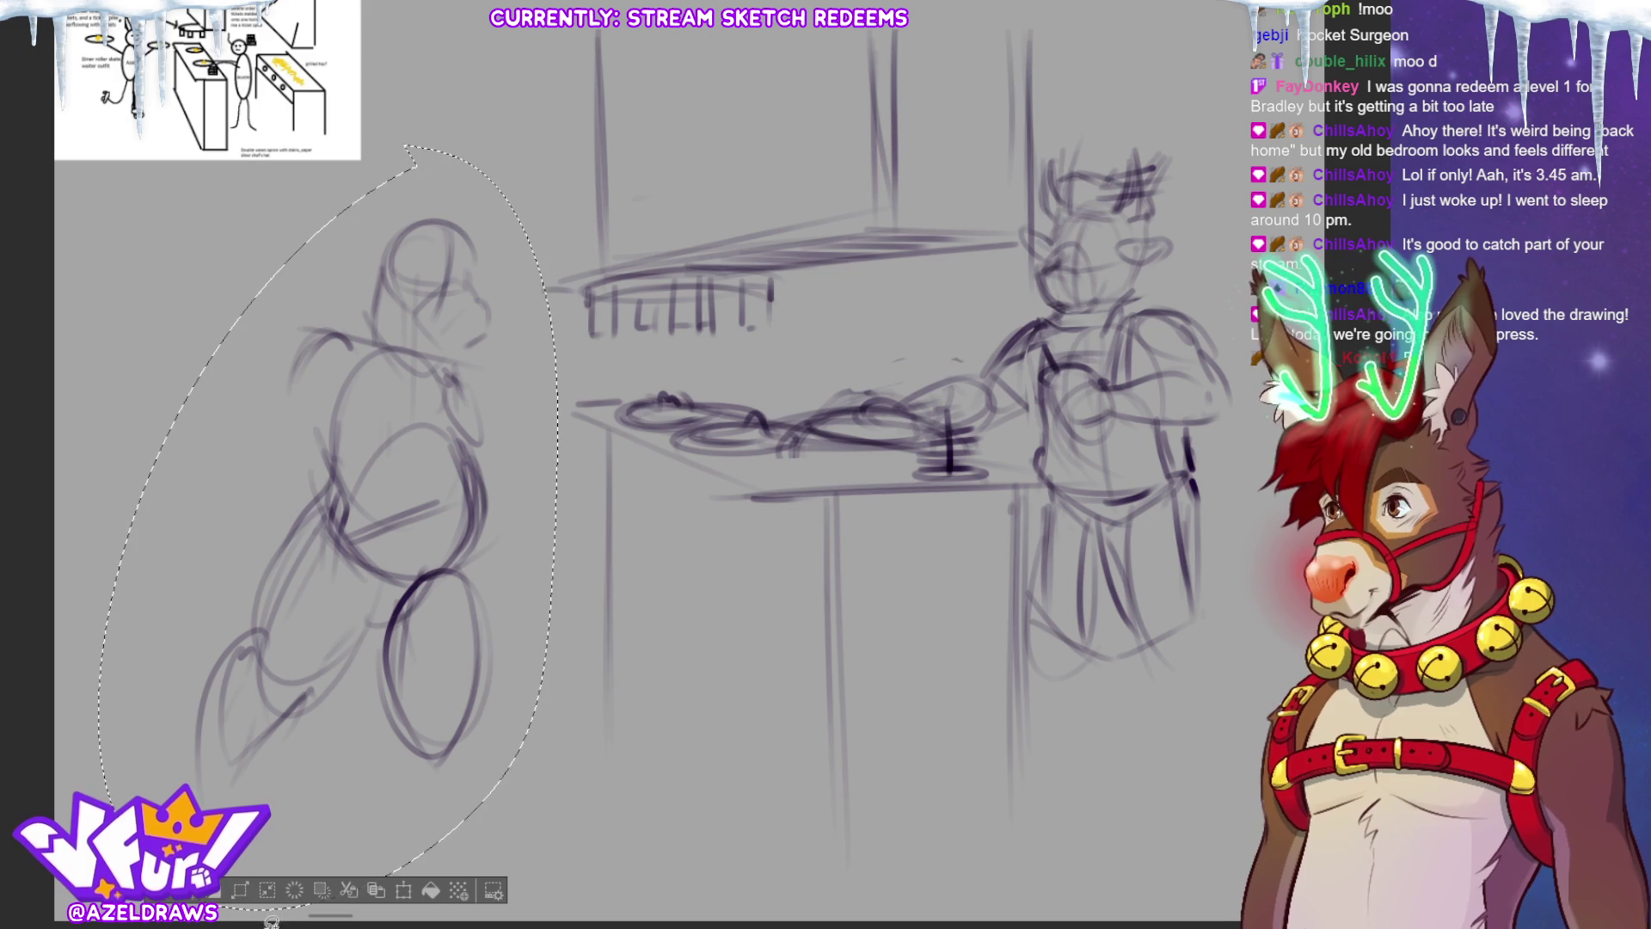
{"action": "key", "text": "ctrl+d"}
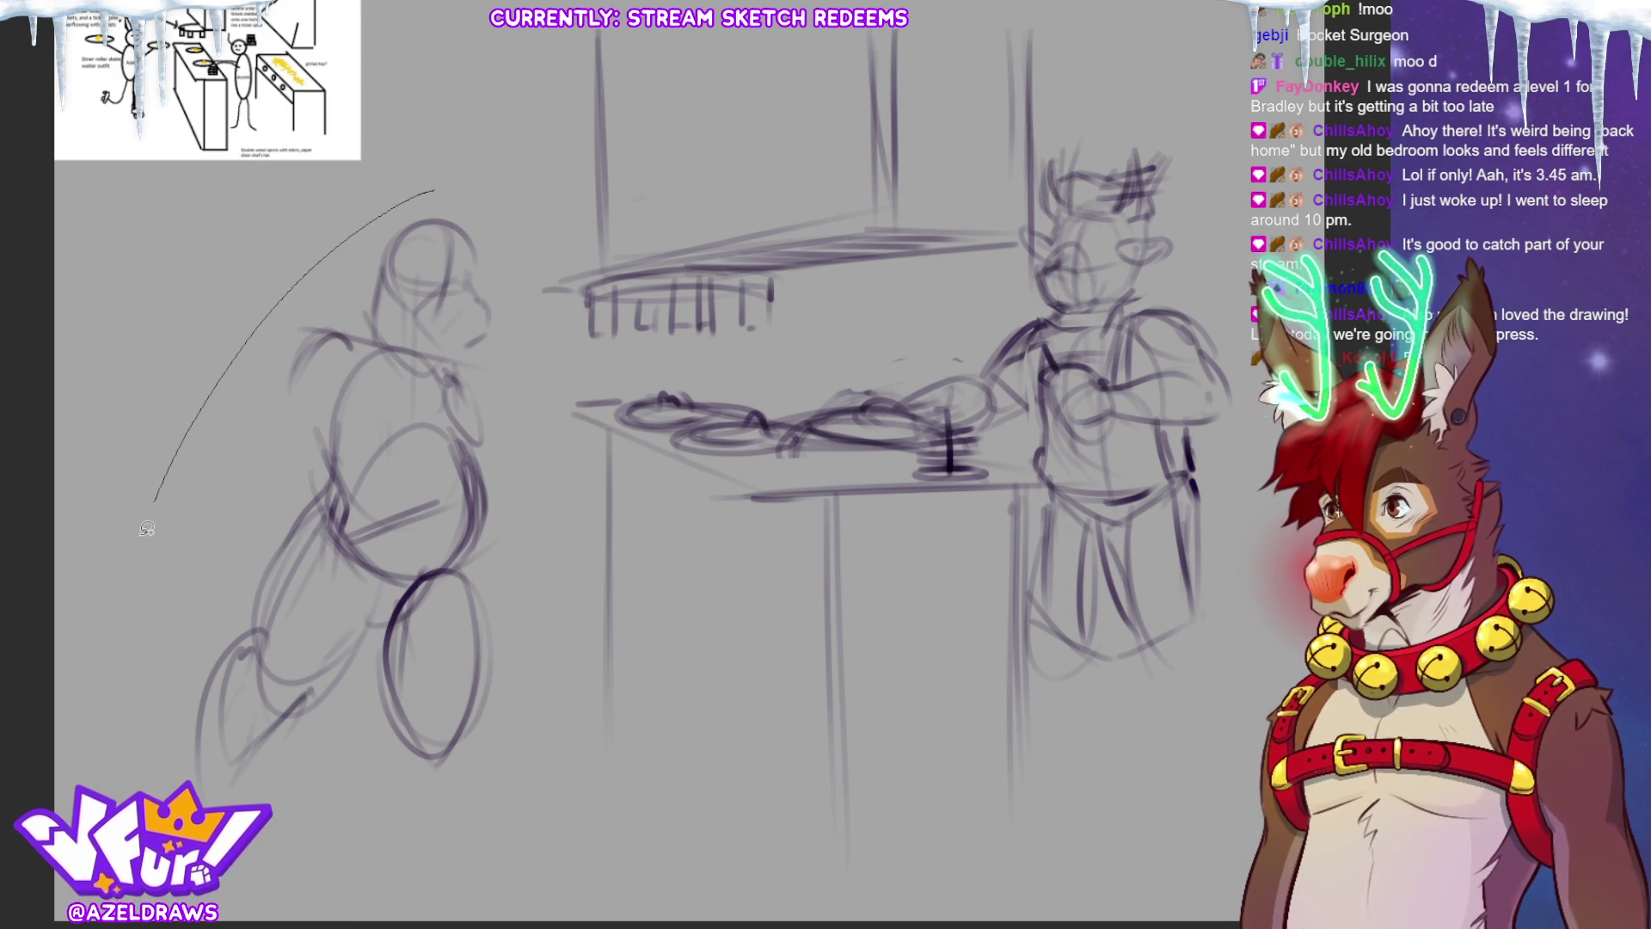